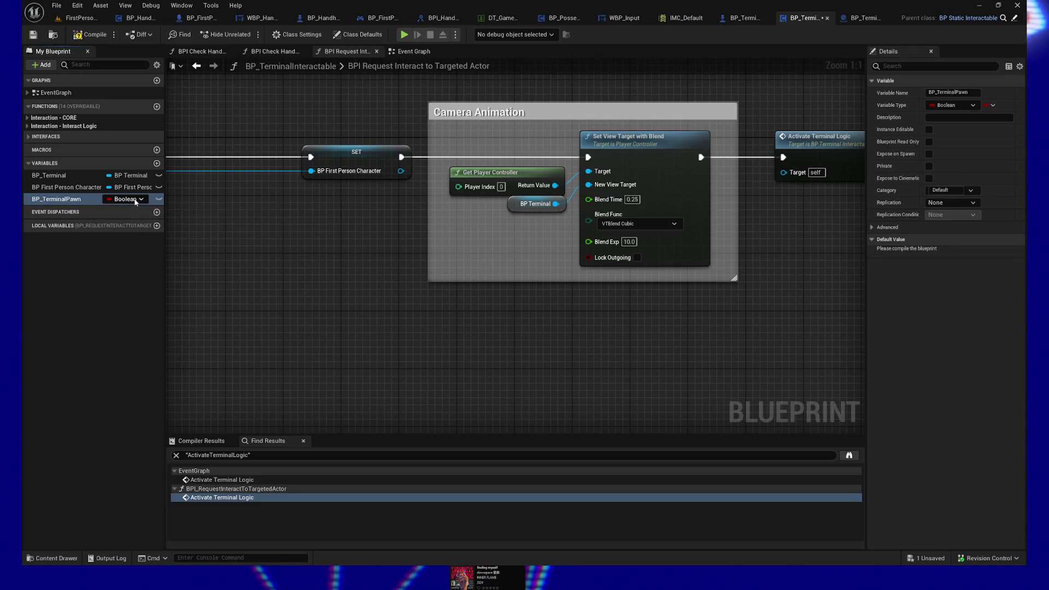
# Make BP_TerminalPawn an instance-editable, exposed-on-spawn BP Terminal Pawn reference, then compile and save
pyautogui.write('bp_terminal')
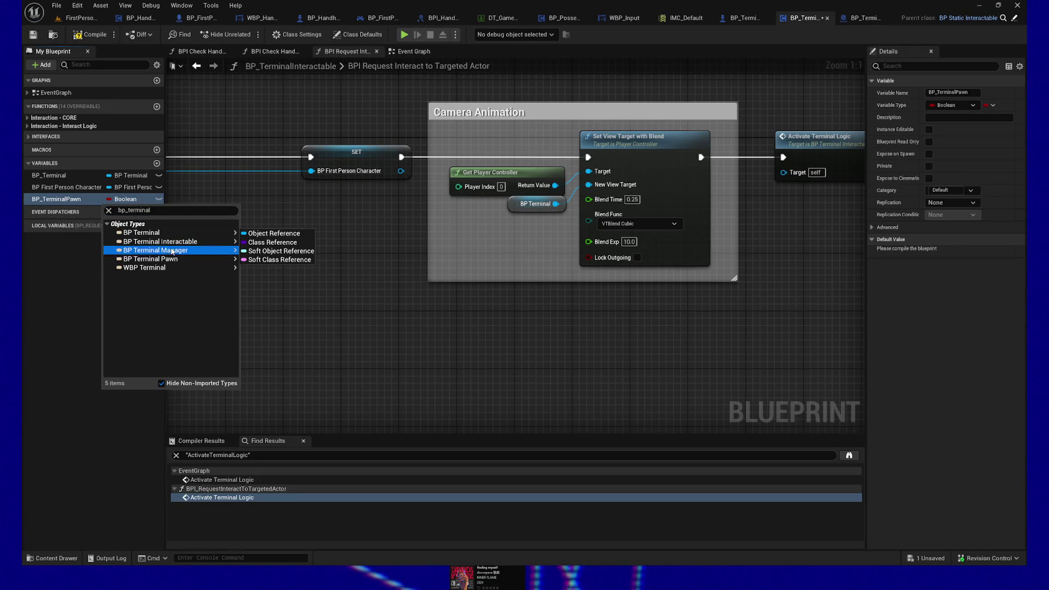
pyautogui.moveTo(175, 261)
pyautogui.click(273, 233)
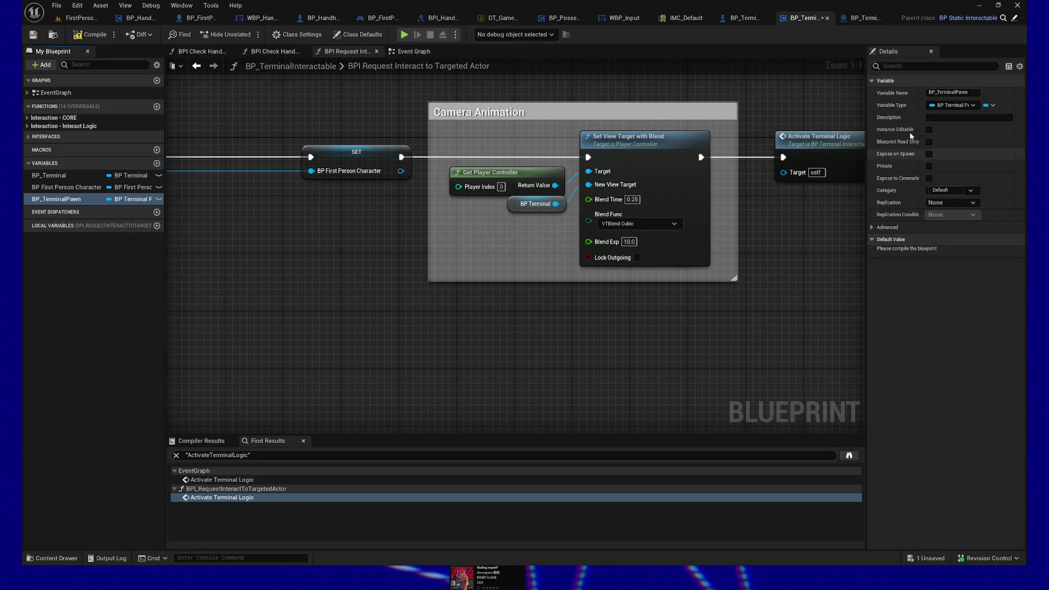
pyautogui.click(928, 130)
pyautogui.click(929, 154)
pyautogui.click(90, 34)
pyautogui.click(33, 35)
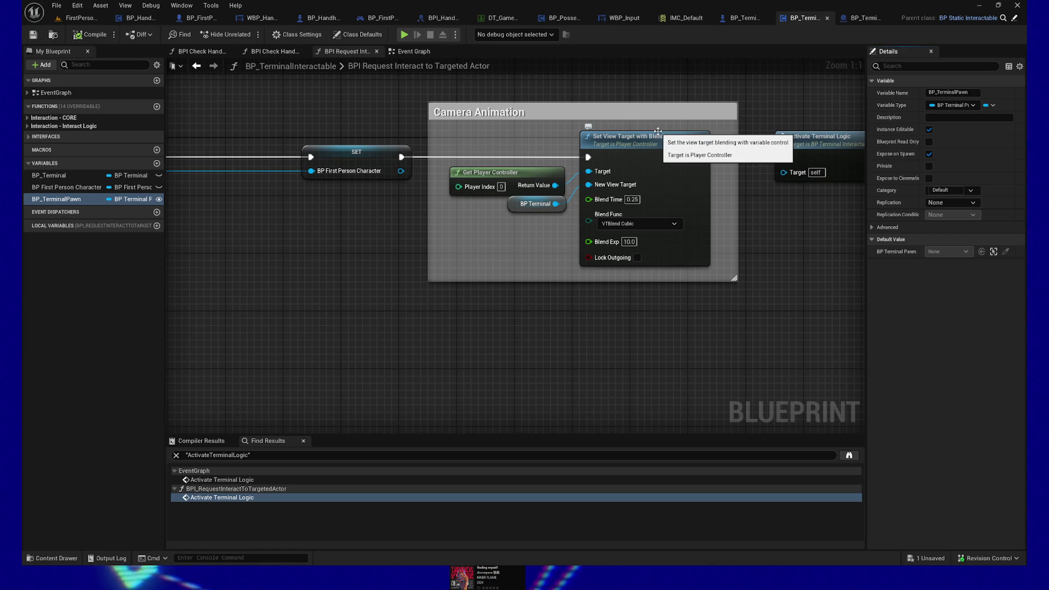
# Wire Set View Target with Blend's exec output into Activate Terminal Logic
pyautogui.moveTo(701, 158); pyautogui.dragTo(783, 157)
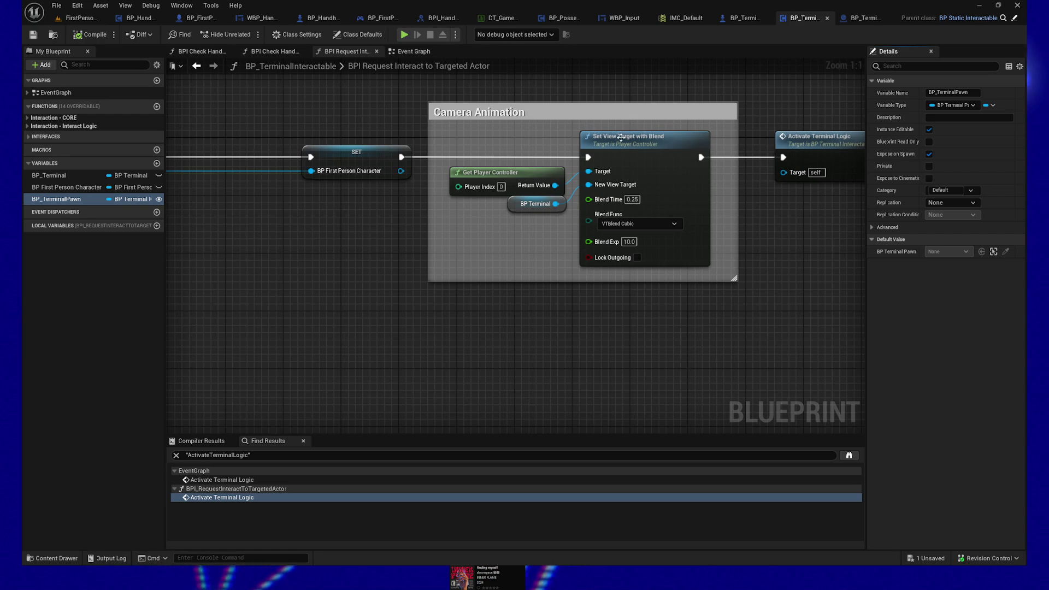
pyautogui.moveTo(357, 298); pyautogui.dragTo(549, 310)
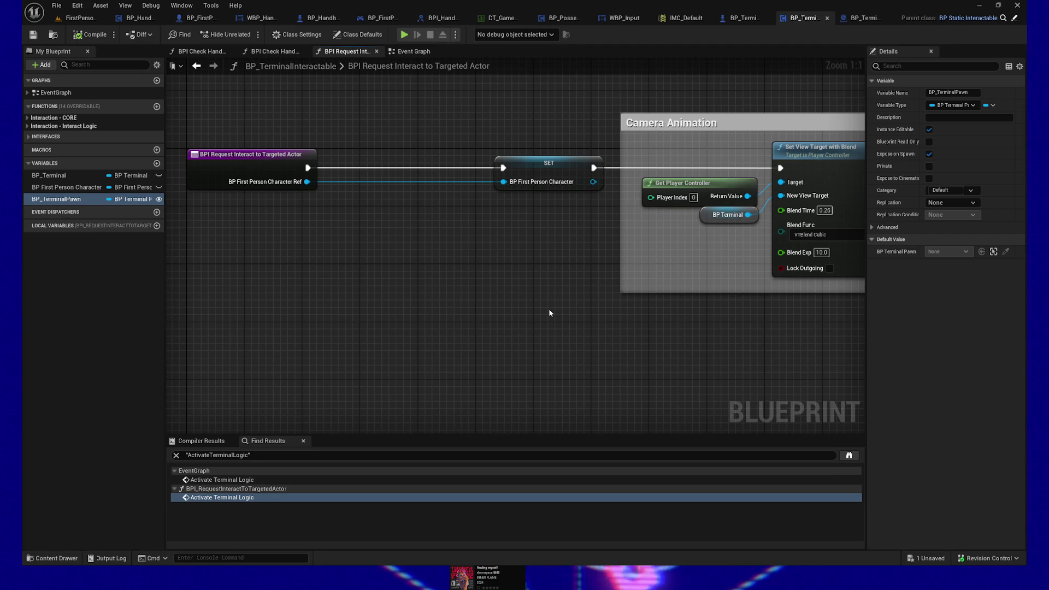
pyautogui.moveTo(494, 304); pyautogui.dragTo(423, 318)
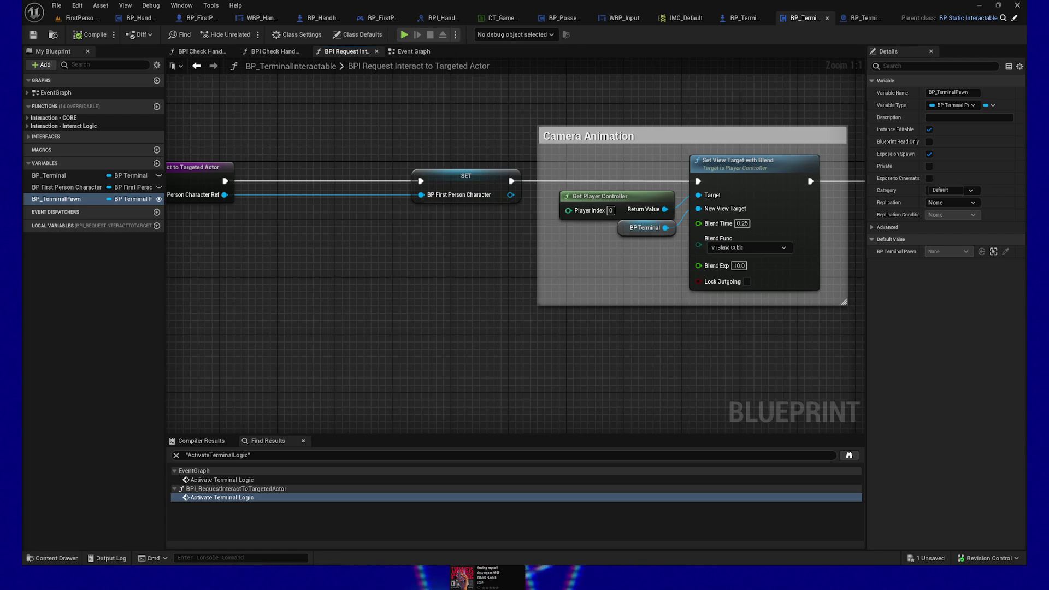
# Move the BPI Request Interact to Targeted Actor entry node right, next to the SET node
pyautogui.moveTo(235, 154); pyautogui.dragTo(299, 277)
pyautogui.moveTo(298, 169); pyautogui.dragTo(376, 169)
pyautogui.click(404, 316)
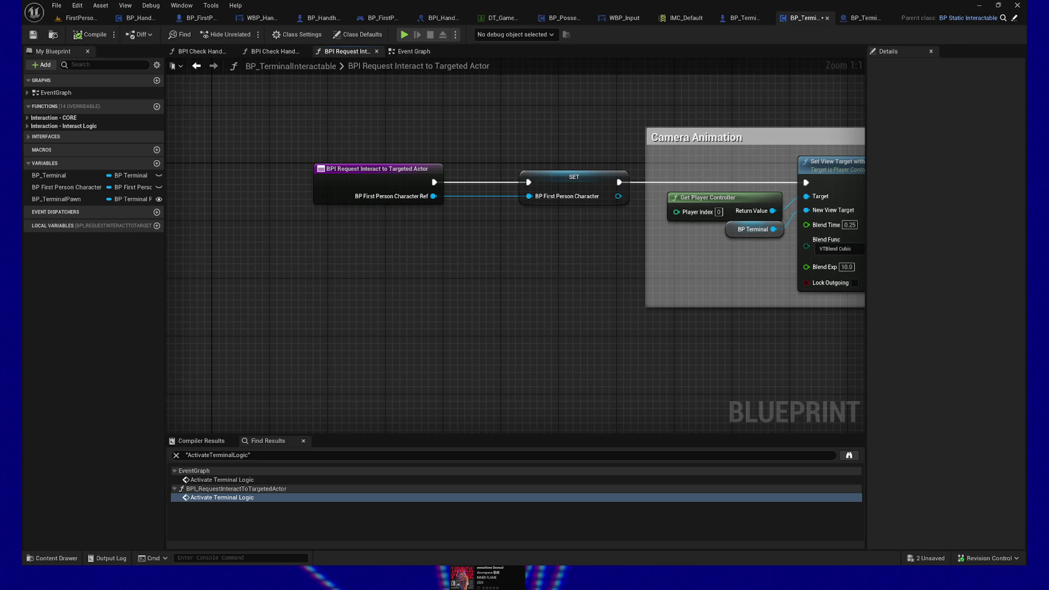
pyautogui.moveTo(569, 365)
pyautogui.mouseDown()
pyautogui.moveTo(480, 329)
pyautogui.moveTo(554, 367)
pyautogui.moveTo(521, 372)
pyautogui.moveTo(612, 351)
pyautogui.moveTo(565, 386)
pyautogui.mouseUp()
# Shift the Return Node slightly to the left
pyautogui.click(716, 209)
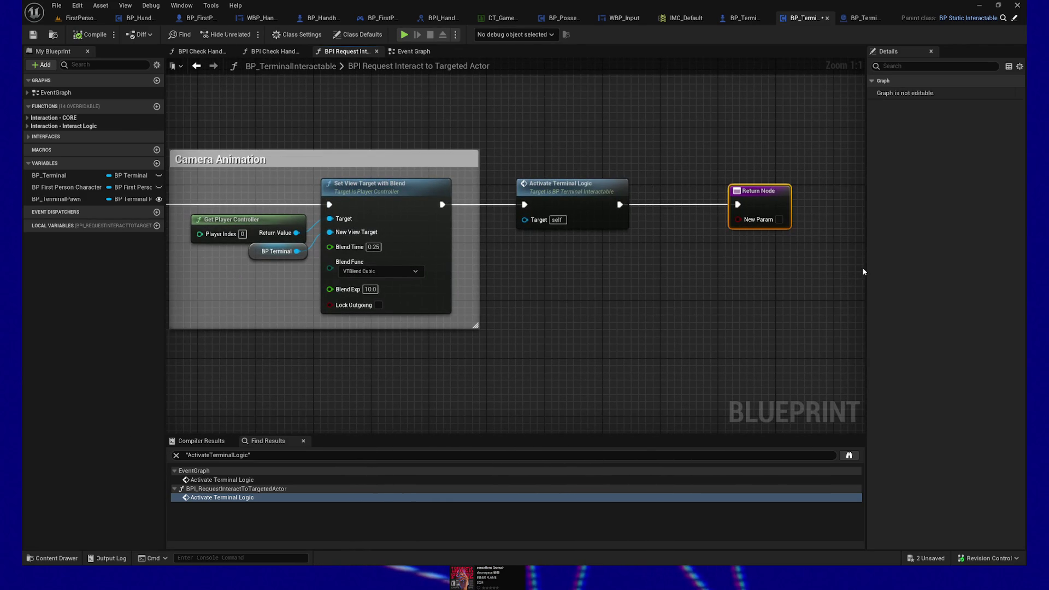
pyautogui.hotkey('ctrl', 'z')
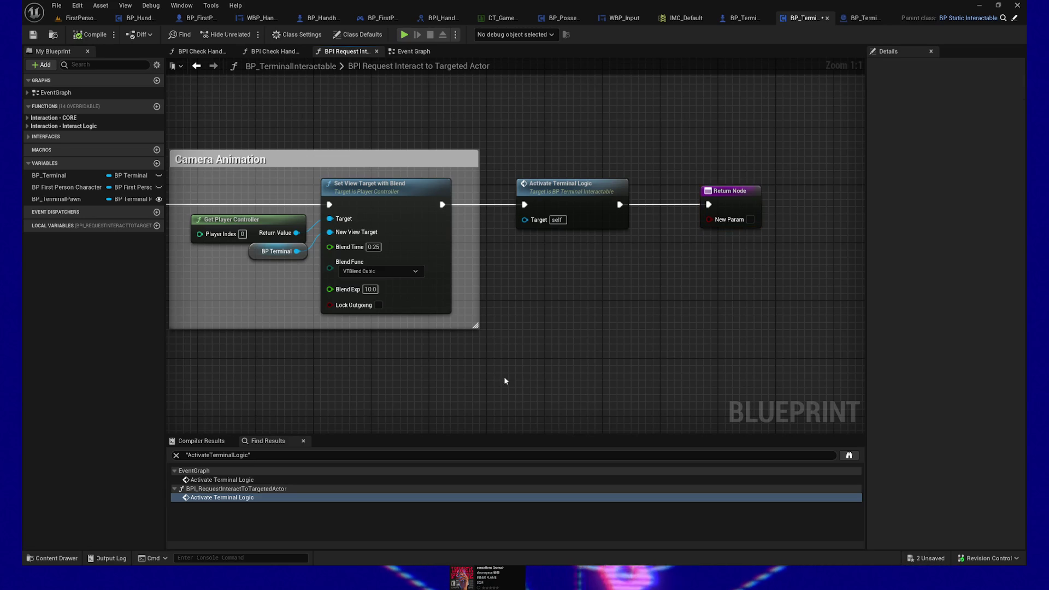
pyautogui.moveTo(469, 379); pyautogui.dragTo(594, 355)
pyautogui.moveTo(489, 358)
pyautogui.mouseDown()
pyautogui.moveTo(507, 367)
pyautogui.moveTo(428, 358)
pyautogui.mouseUp()
pyautogui.scroll(-1, 538, 360)
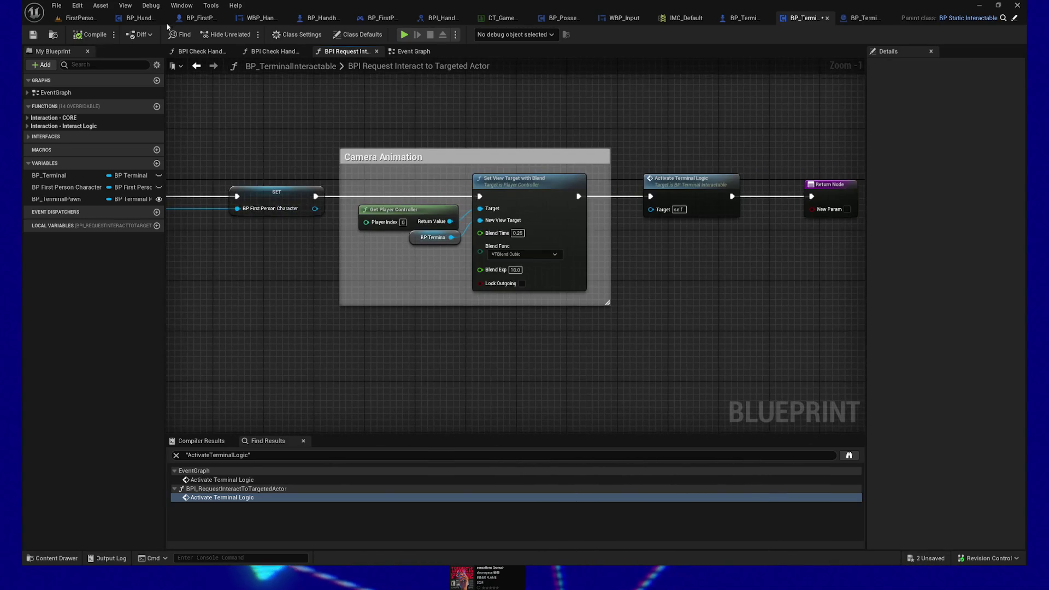
# Save the Blueprint and return to the FirstPersonMap level editor
pyautogui.click(32, 34)
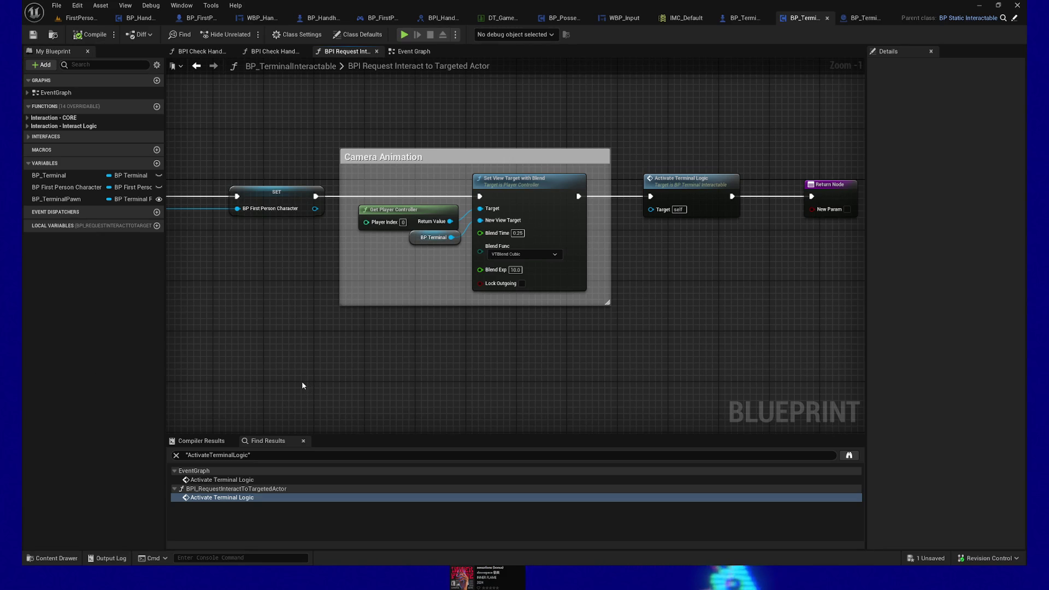
pyautogui.moveTo(290, 391); pyautogui.dragTo(369, 361)
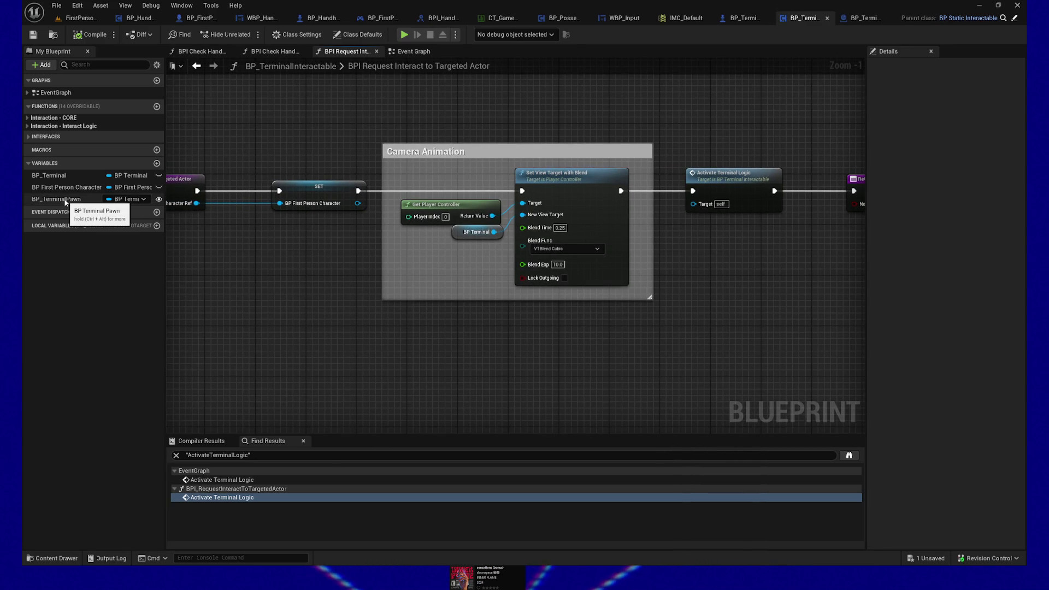
pyautogui.click(77, 17)
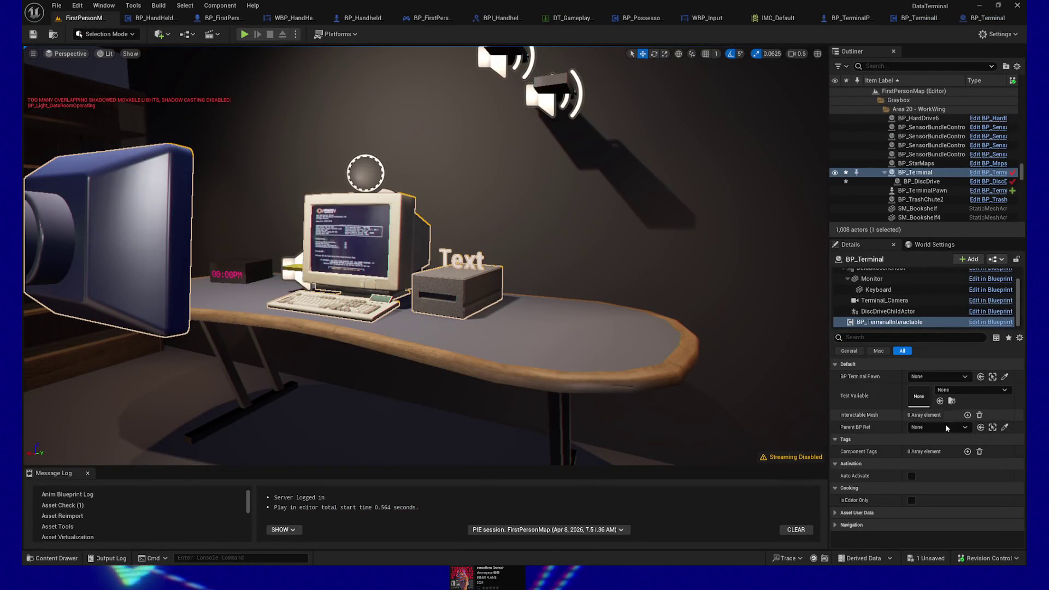
pyautogui.click(1004, 377)
pyautogui.click(1004, 377)
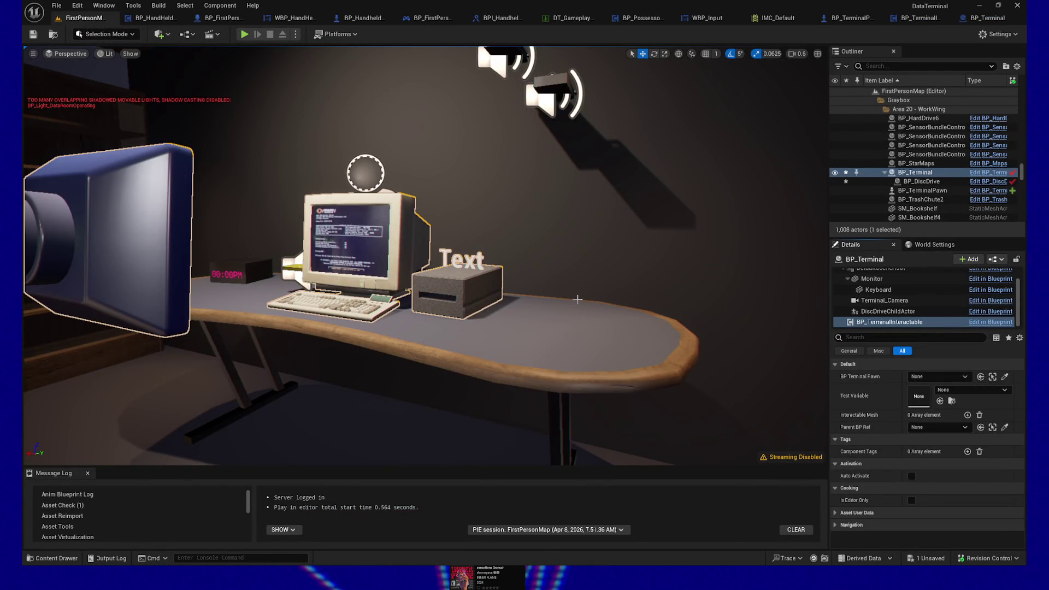
pyautogui.click(141, 238)
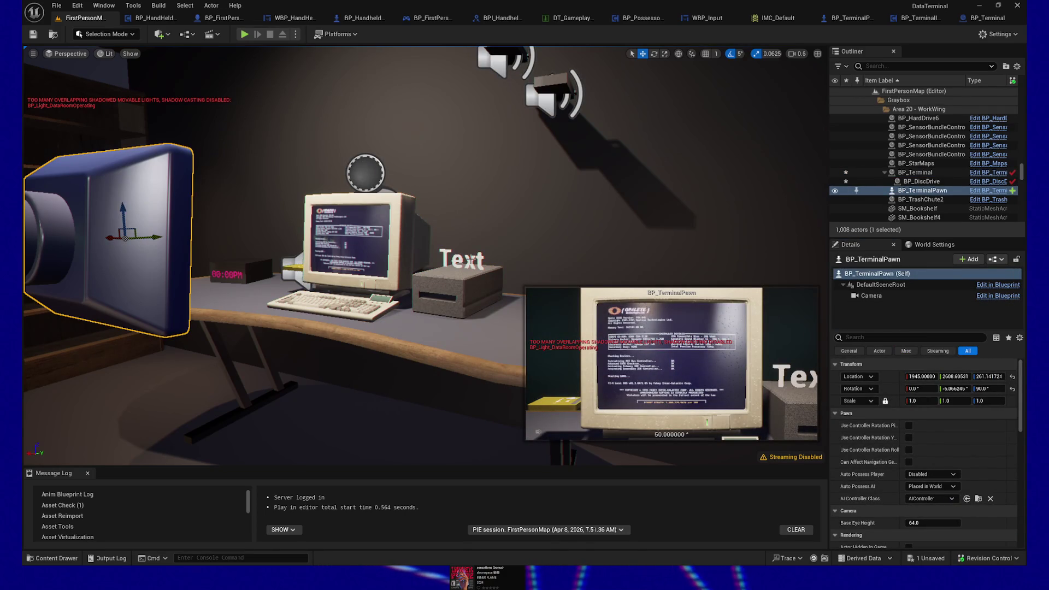
pyautogui.click(333, 241)
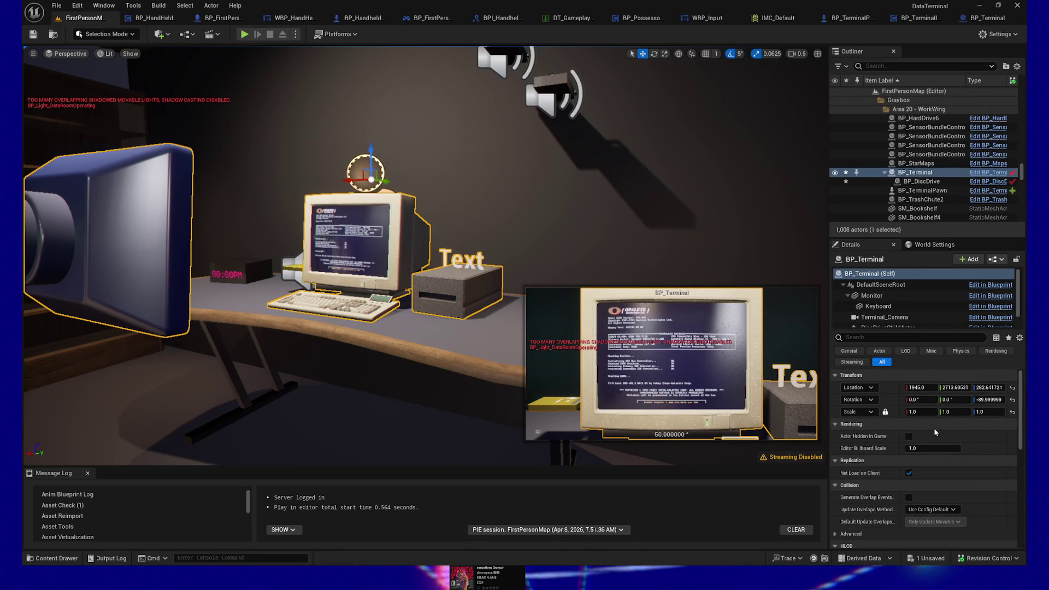
pyautogui.scroll(-1, 891, 321)
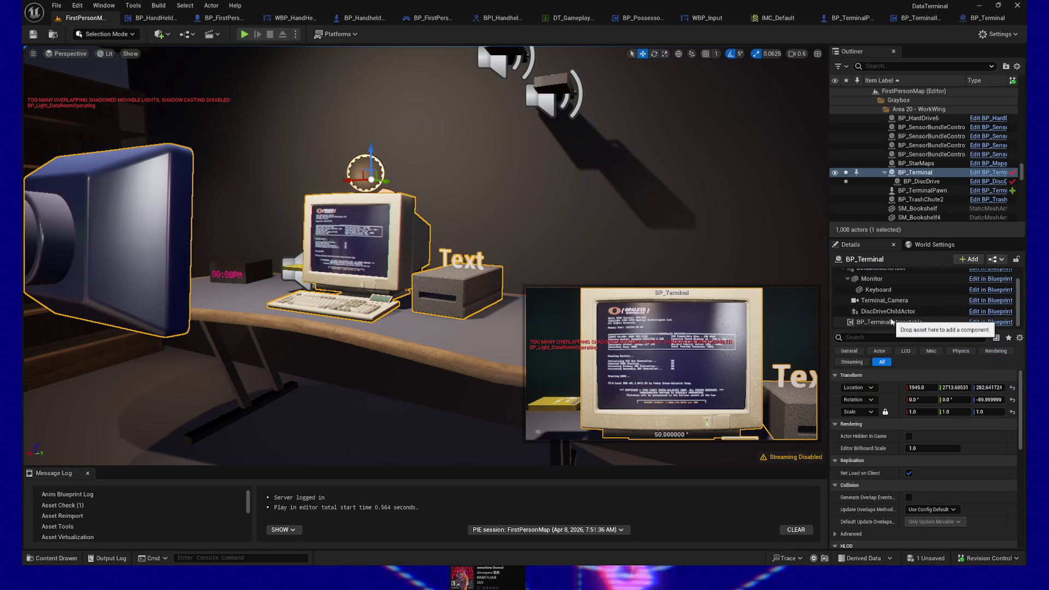
pyautogui.click(896, 322)
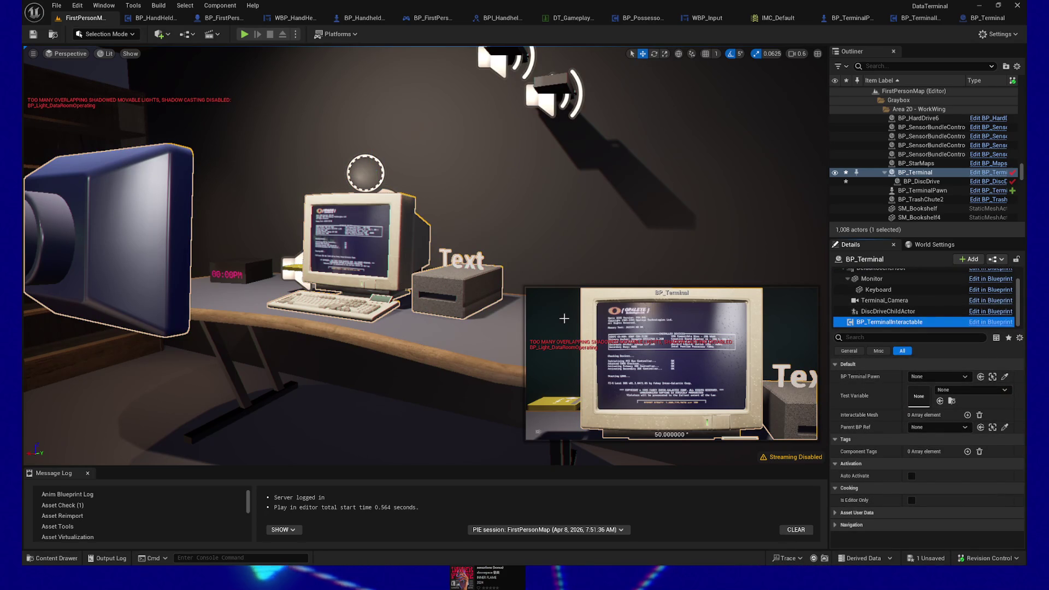
pyautogui.click(374, 202)
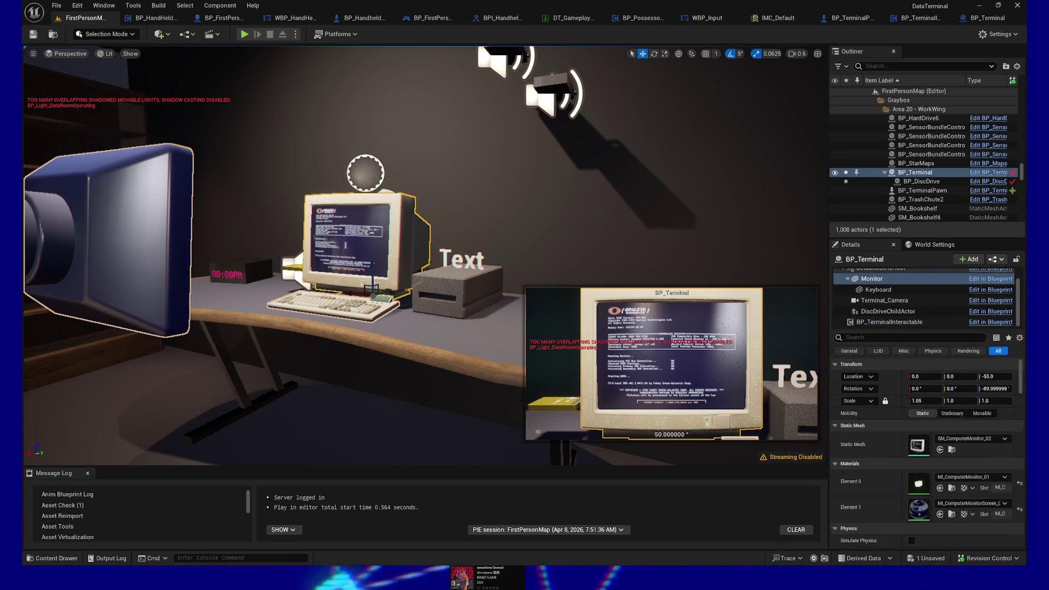
pyautogui.moveTo(373, 269); pyautogui.dragTo(373, 283)
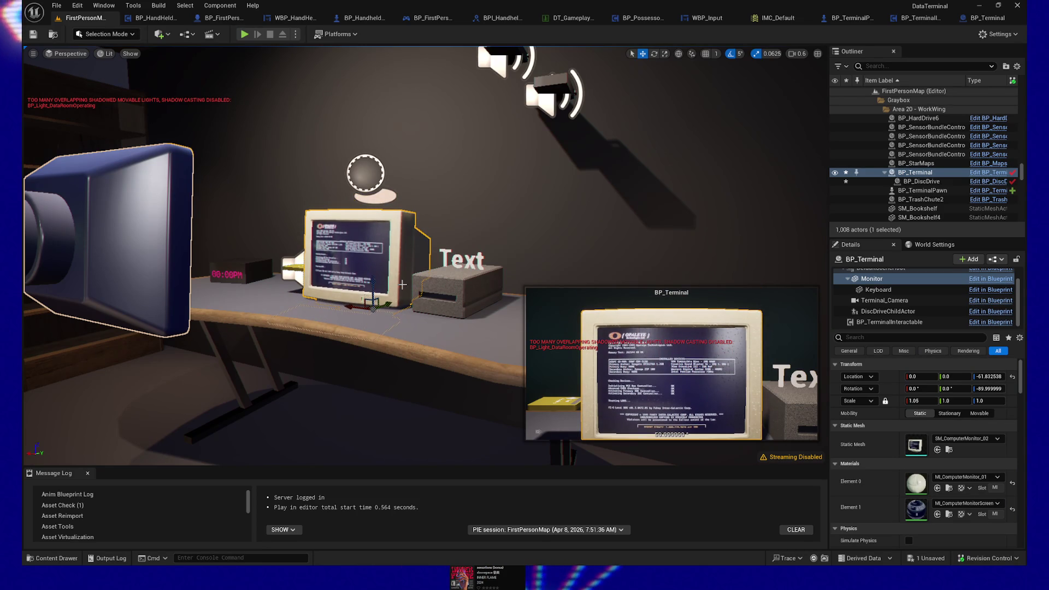
pyautogui.hotkey('ctrl', 'z')
pyautogui.click(924, 164)
pyautogui.click(923, 172)
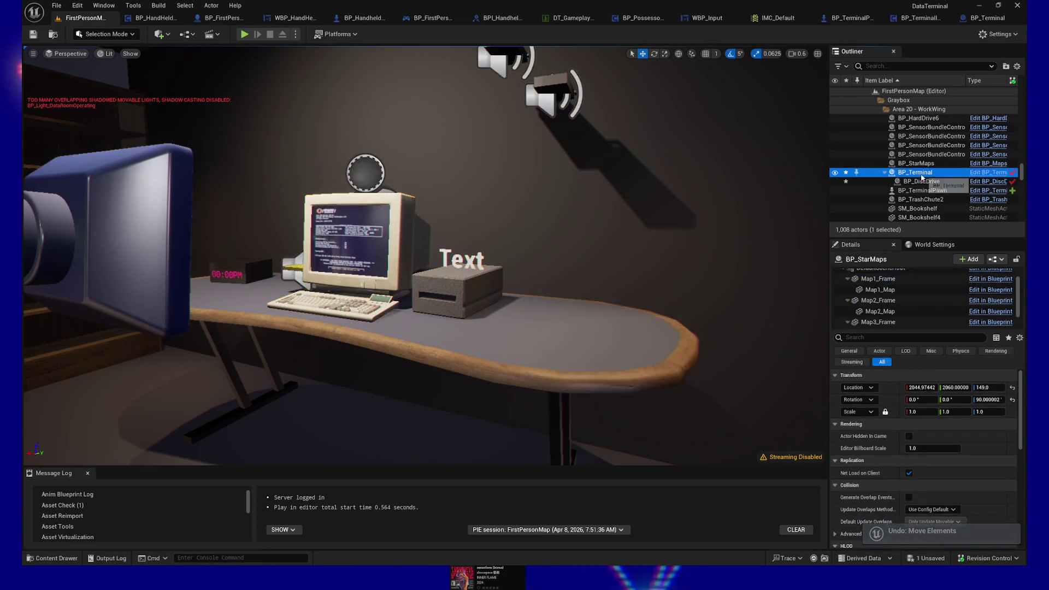
# Trial-lower BP_Terminal on the desk, then undo it back to 1945.0, 2713.6, 282.6
pyautogui.moveTo(370, 157); pyautogui.dragTo(369, 176)
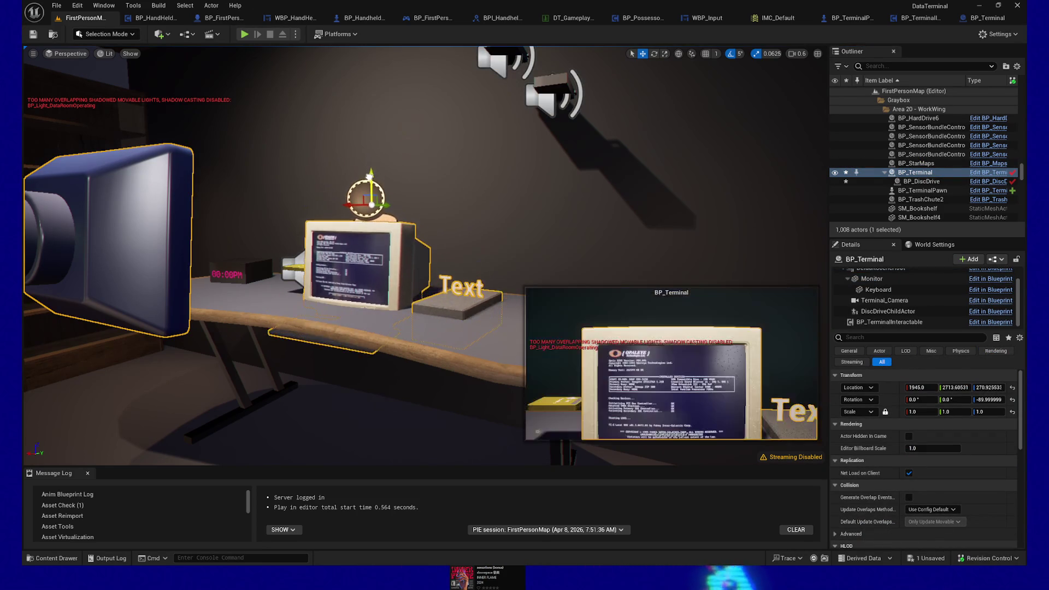
pyautogui.scroll(-6, 410, 178)
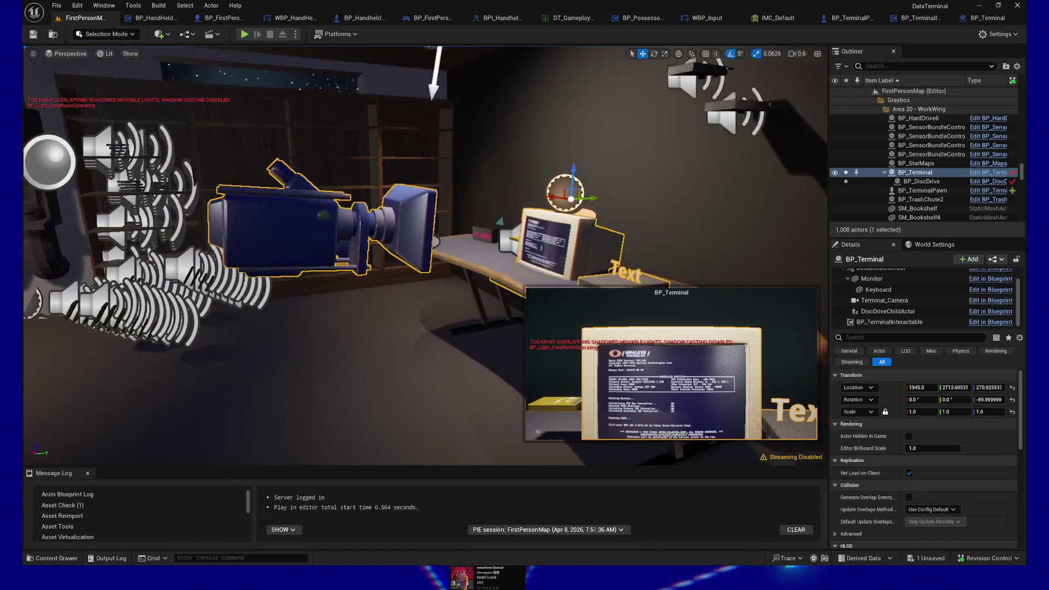
pyautogui.hotkey('ctrl', 'z')
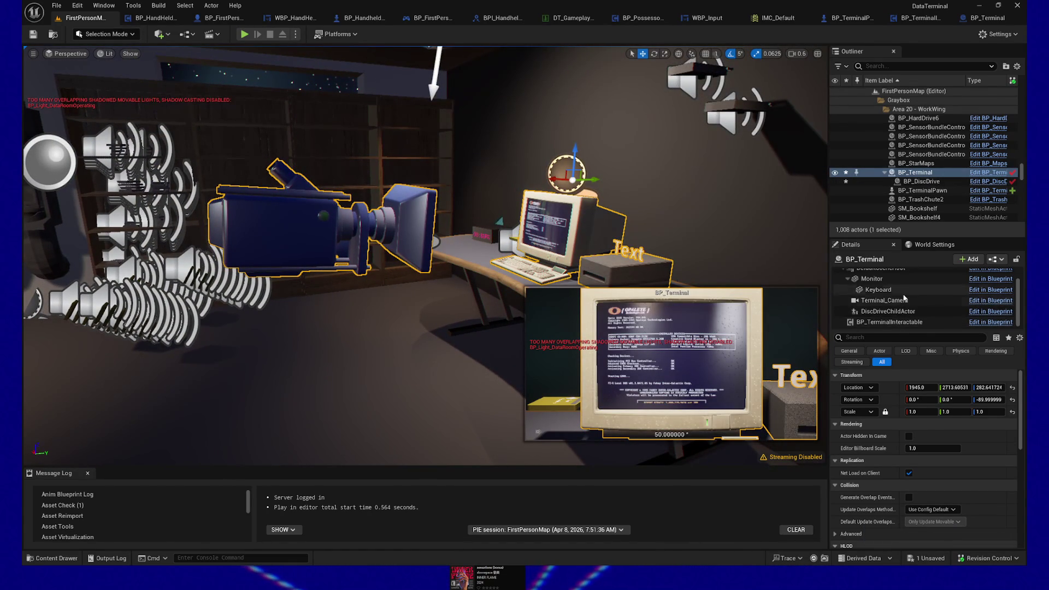
pyautogui.scroll(2, 912, 308)
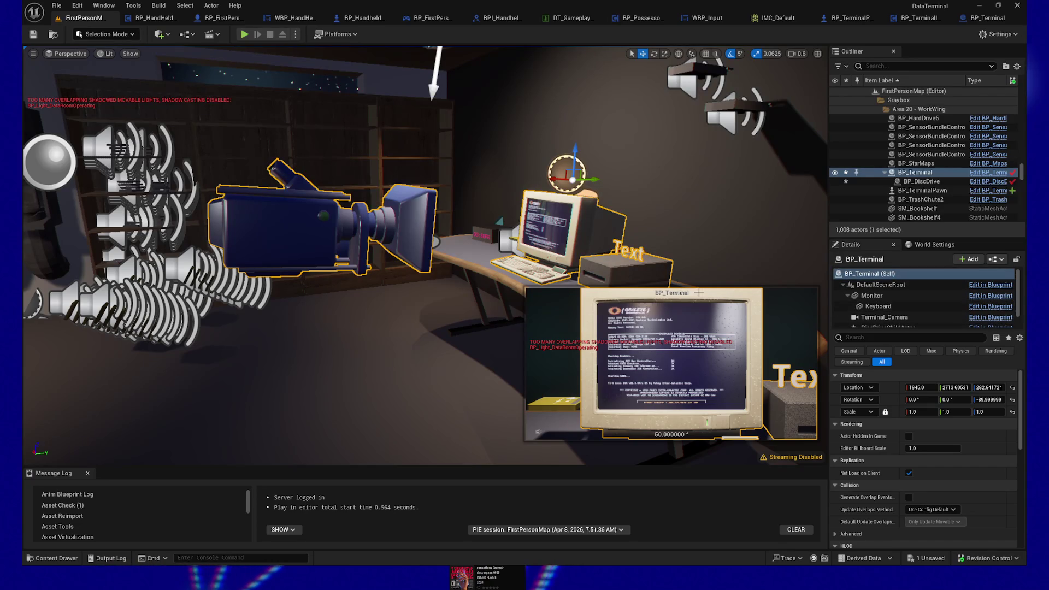
pyautogui.hotkey('ctrl', 'z')
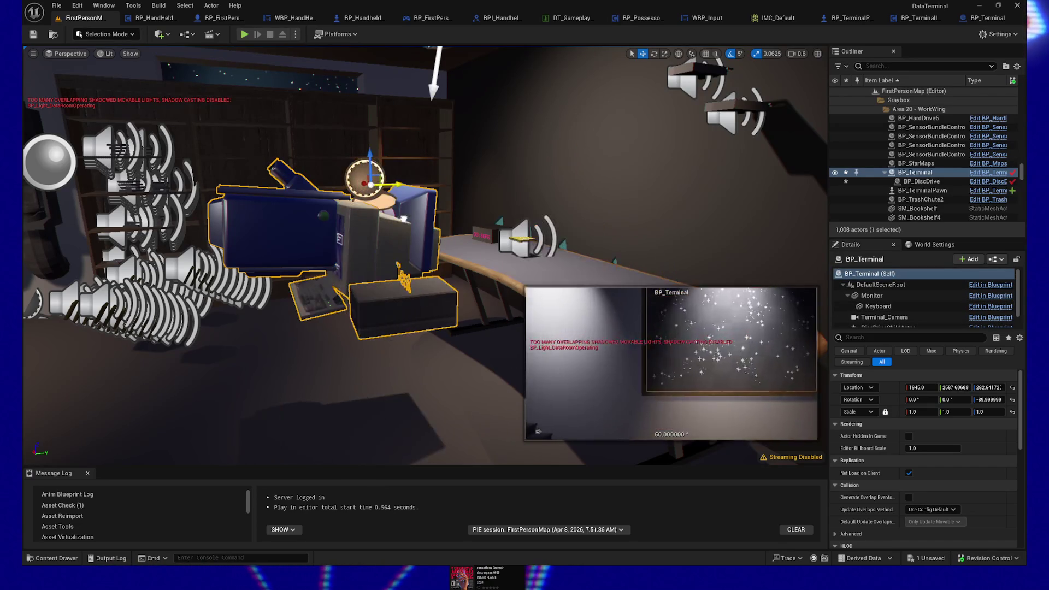
pyautogui.hotkey('ctrl', 'z')
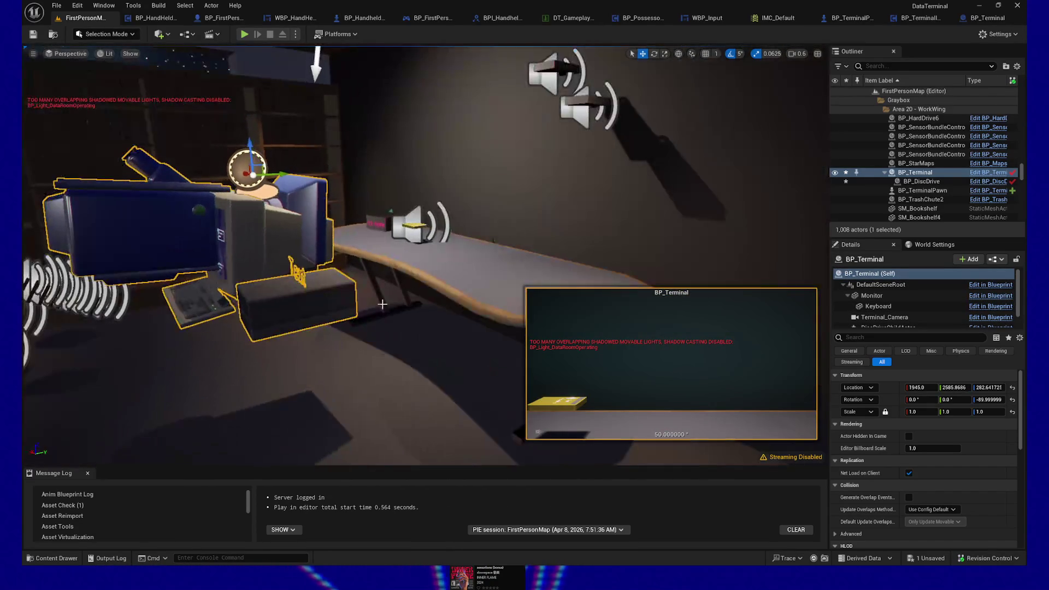
pyautogui.hotkey('ctrl', 'z')
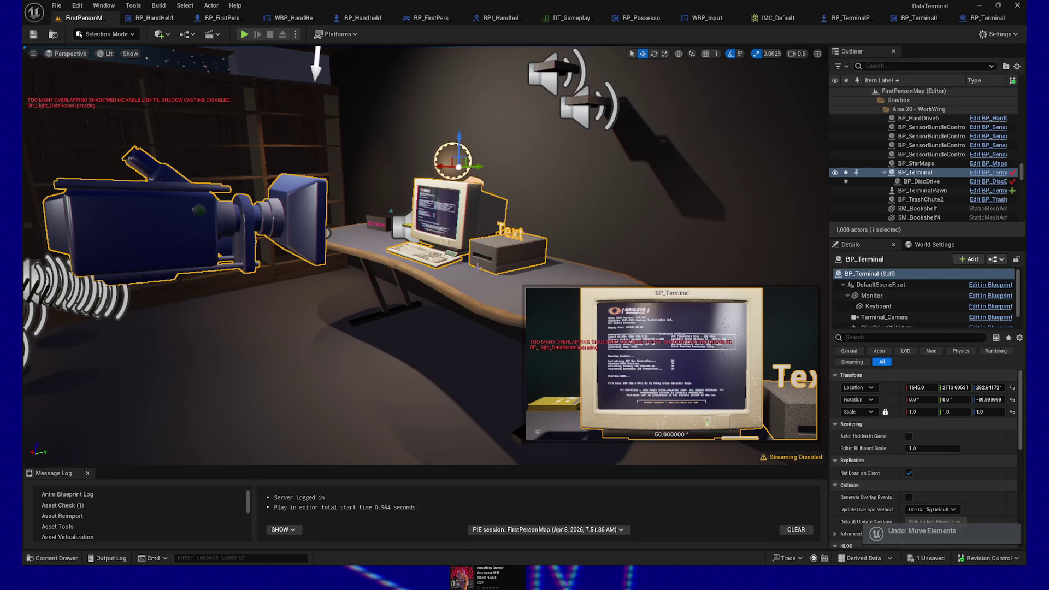
pyautogui.hotkey('ctrl', 'z')
pyautogui.hotkey('ctrl', 'y')
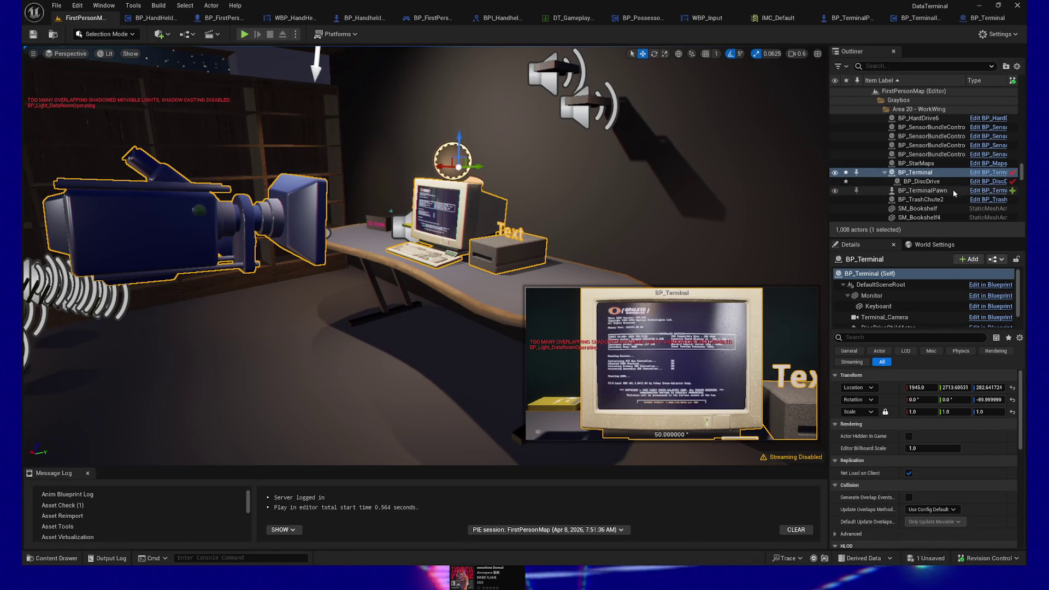
pyautogui.scroll(3, 928, 208)
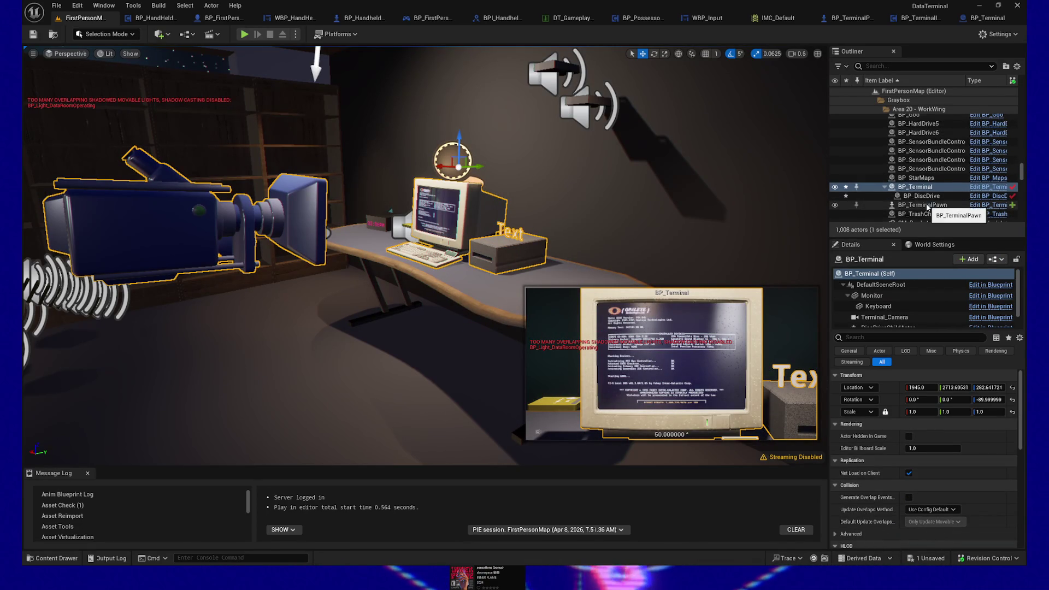
# Lower BP_TerminalPawn's Location Z to 261, then to 251
pyautogui.click(304, 210)
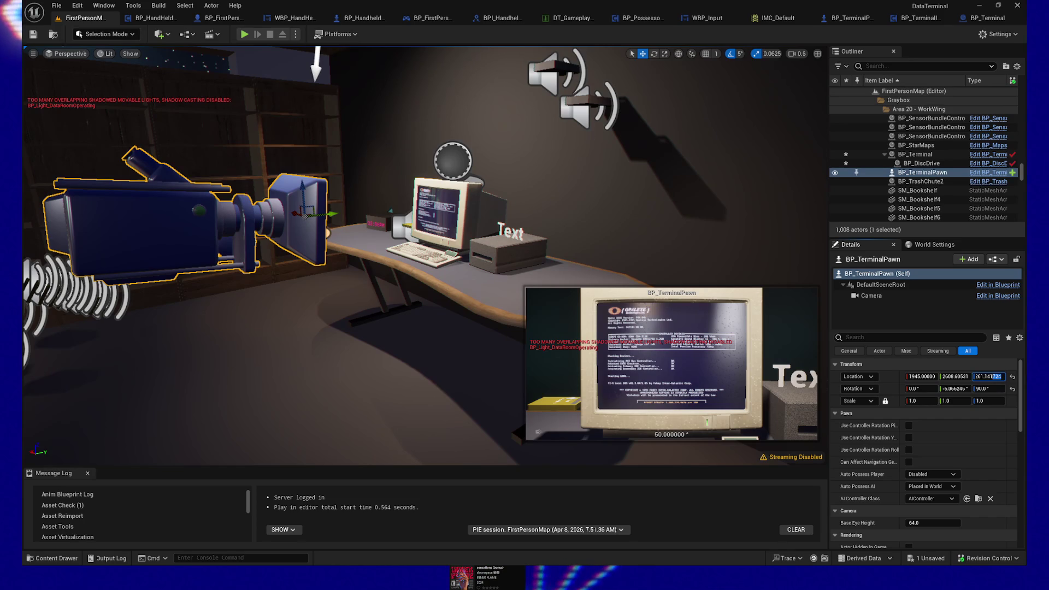
pyautogui.write('261')
pyautogui.press('Return')
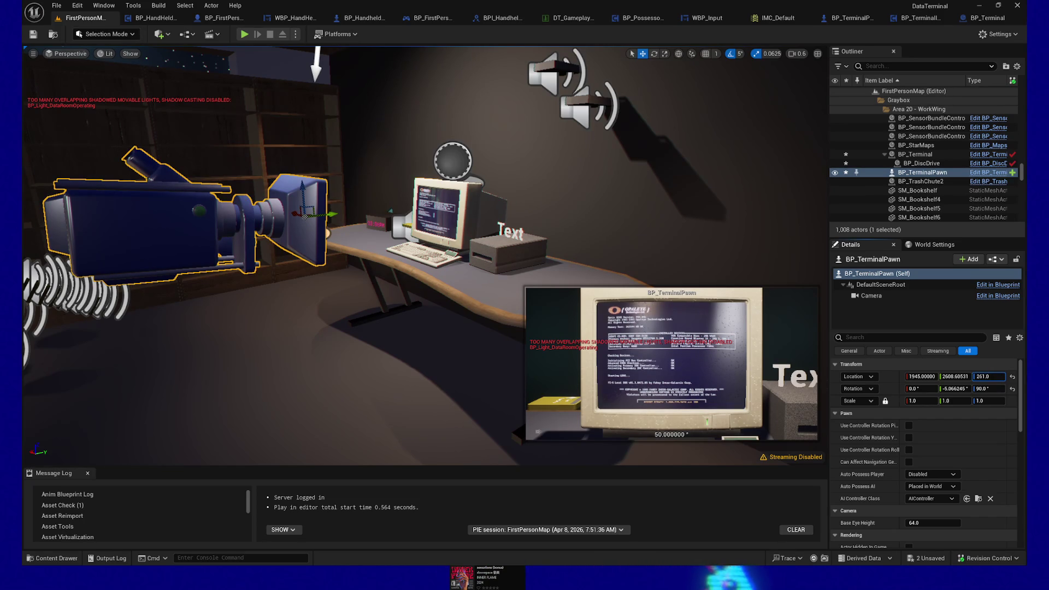
pyautogui.write('5')
pyautogui.press('Return')
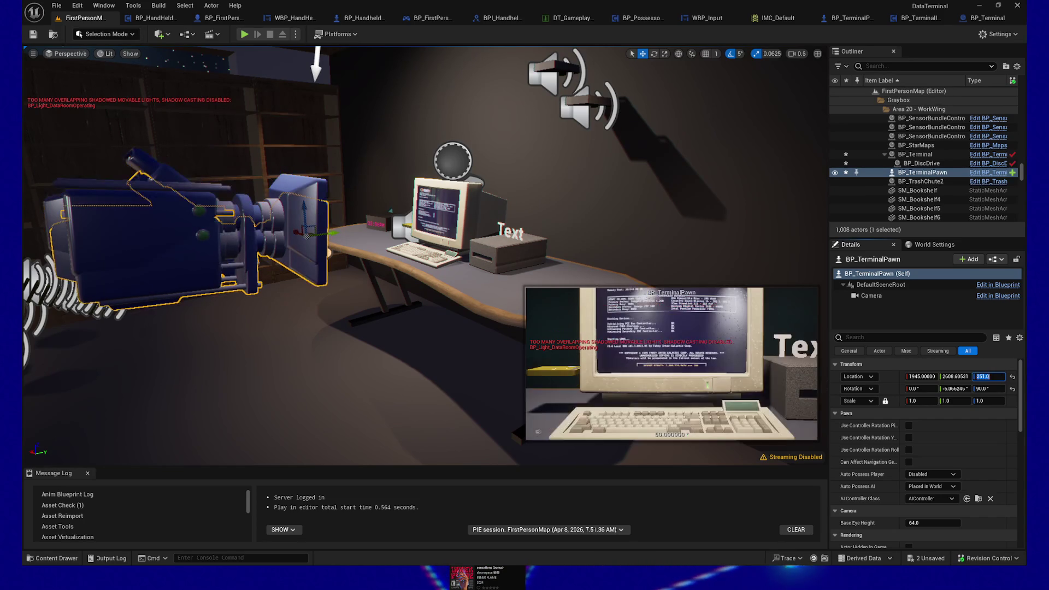
pyautogui.click(316, 185)
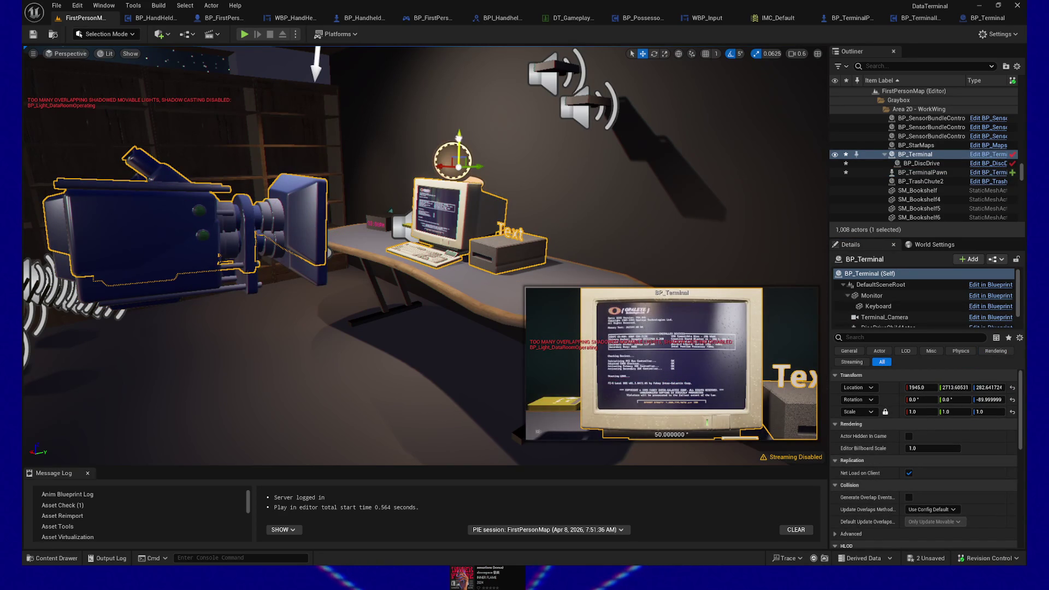
pyautogui.moveTo(459, 136); pyautogui.dragTo(457, 170)
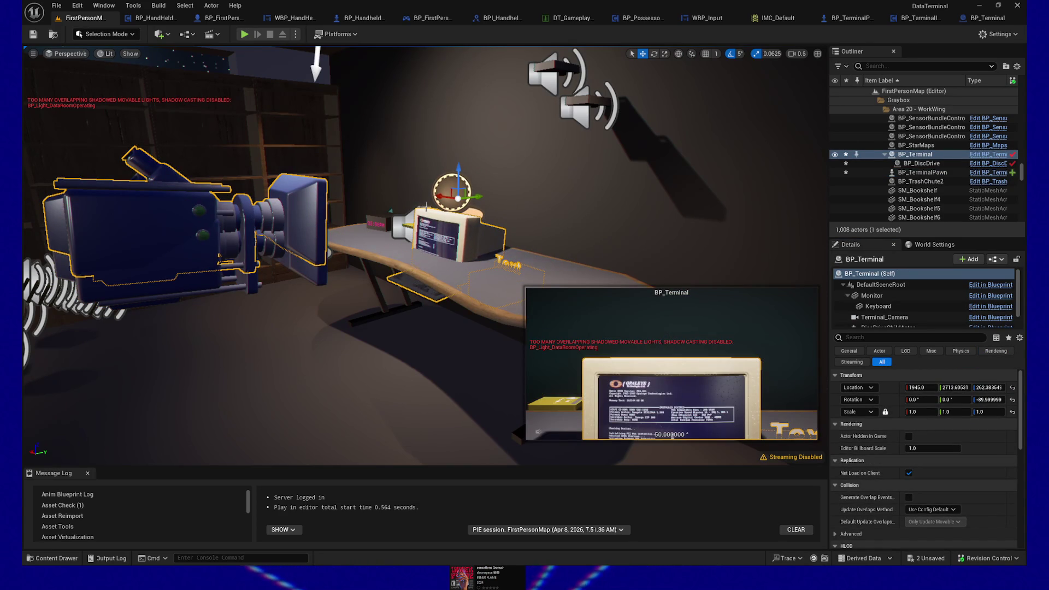
pyautogui.hotkey('ctrl', 'z')
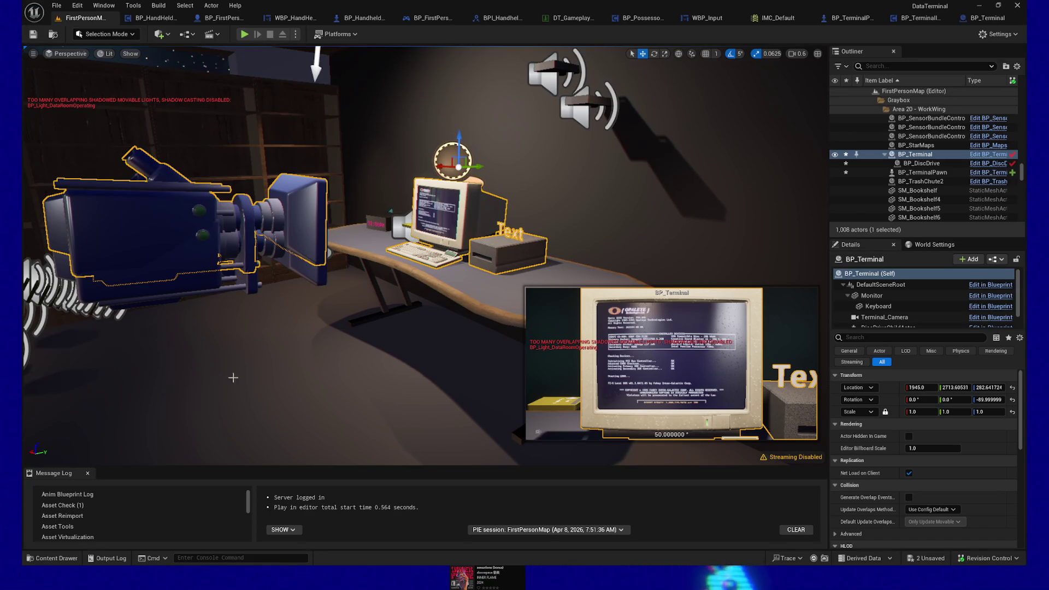
pyautogui.moveTo(345, 344); pyautogui.dragTo(23, 342)
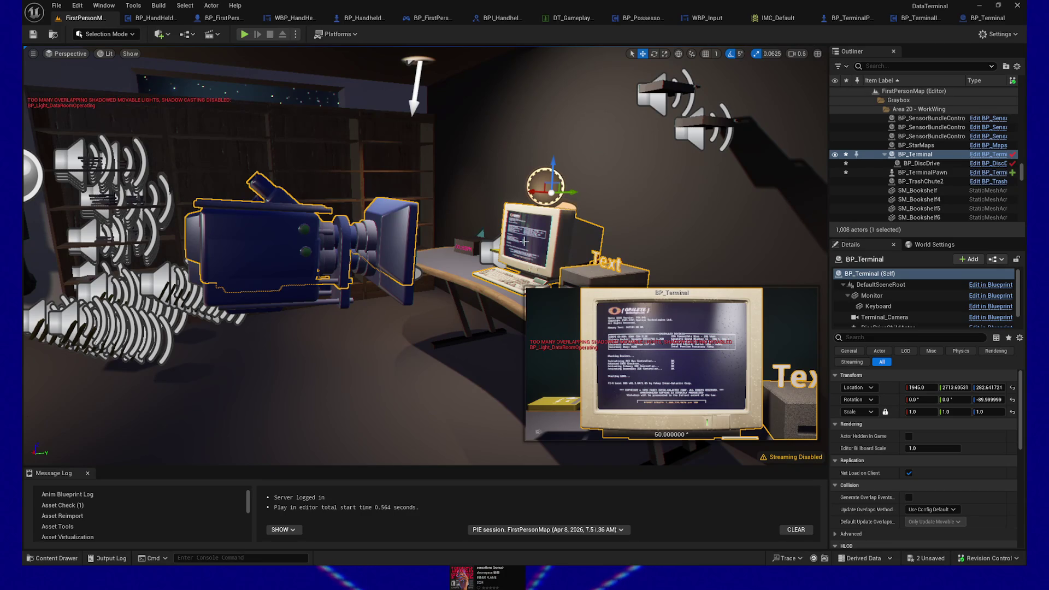
# Assign BP_TerminalPawn to BP_TerminalInteractable's BP Terminal Pawn property with the eyedropper
pyautogui.scroll(-1, 896, 319)
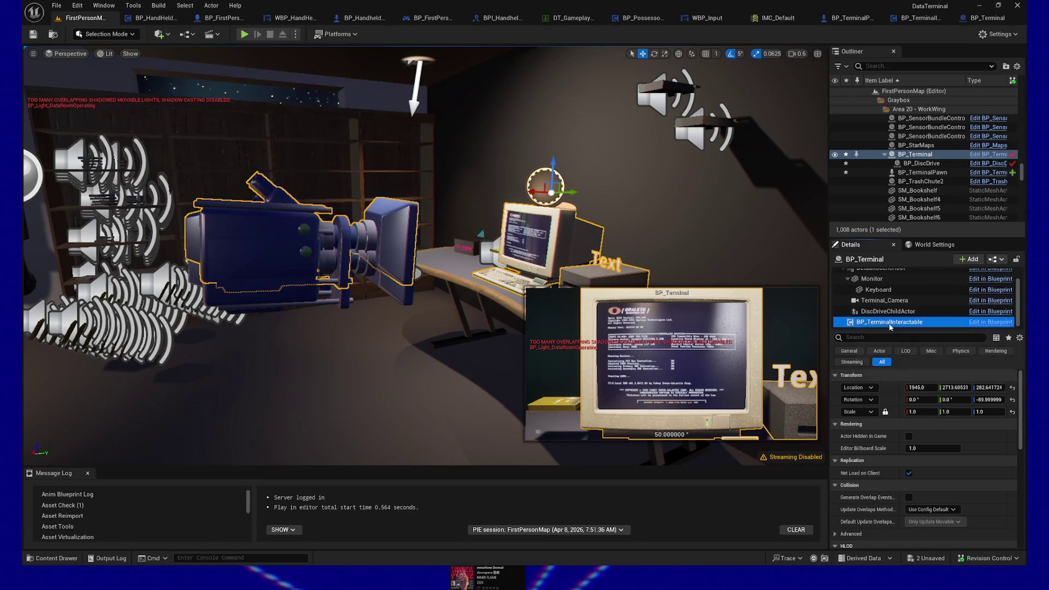
pyautogui.click(888, 323)
pyautogui.click(1003, 377)
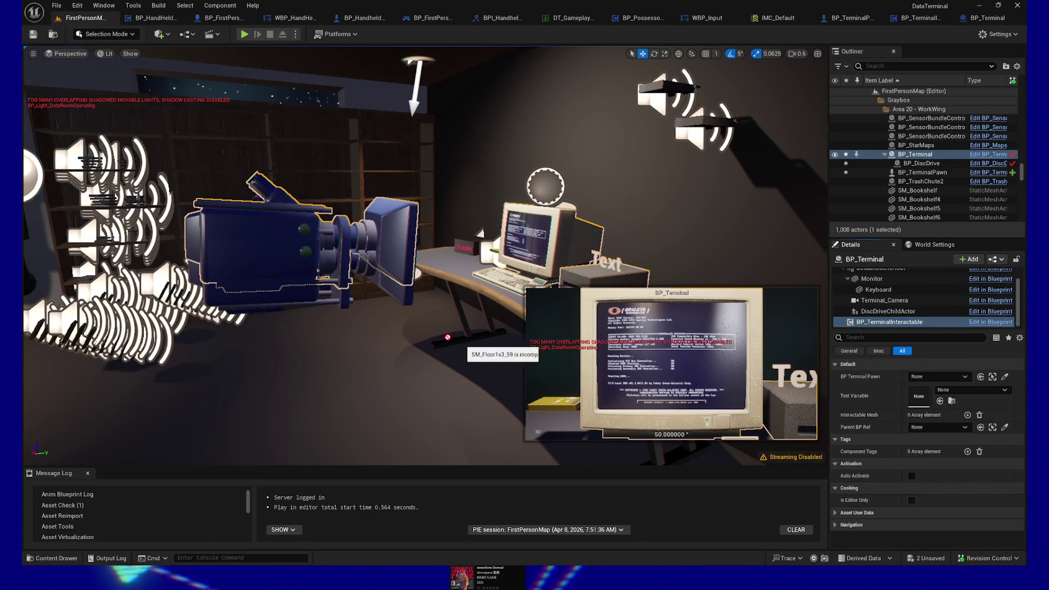
pyautogui.click(404, 295)
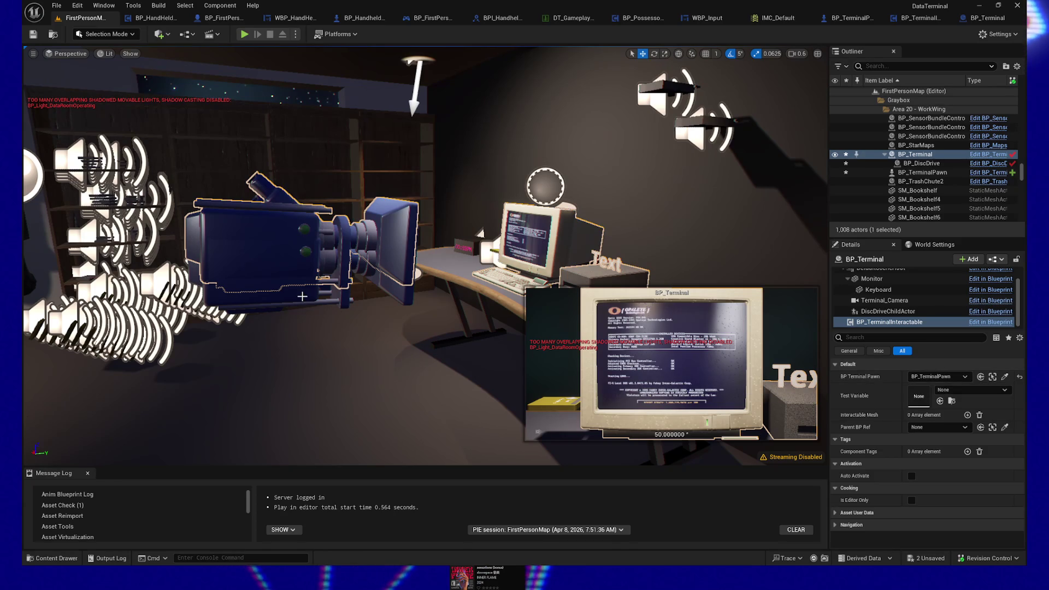
# Set BP_TerminalPawn's location to 1945, 2608, 261 and save all
pyautogui.click(348, 317)
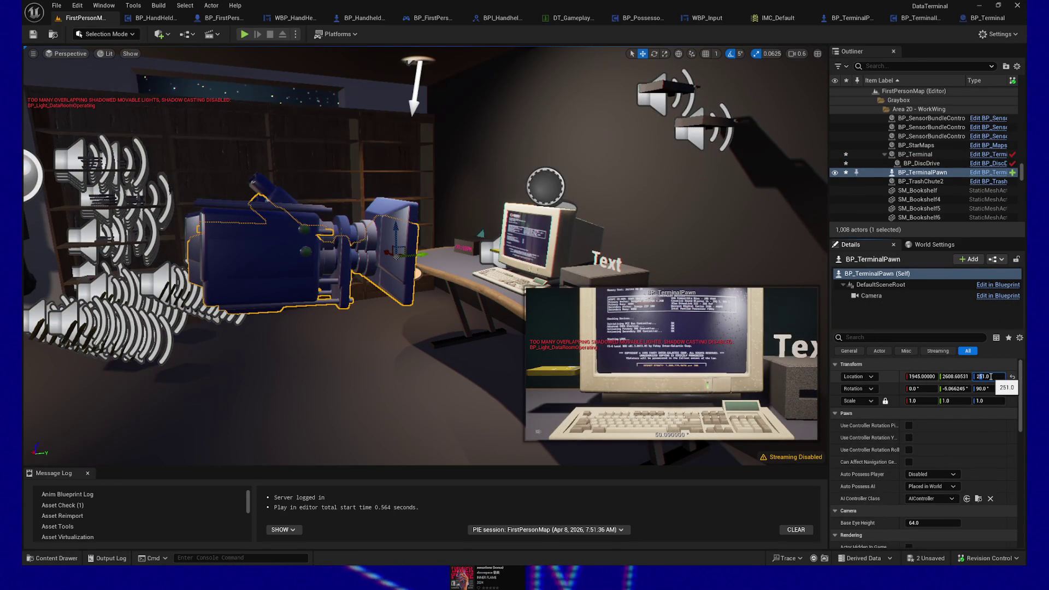
pyautogui.write('6')
pyautogui.press('Return')
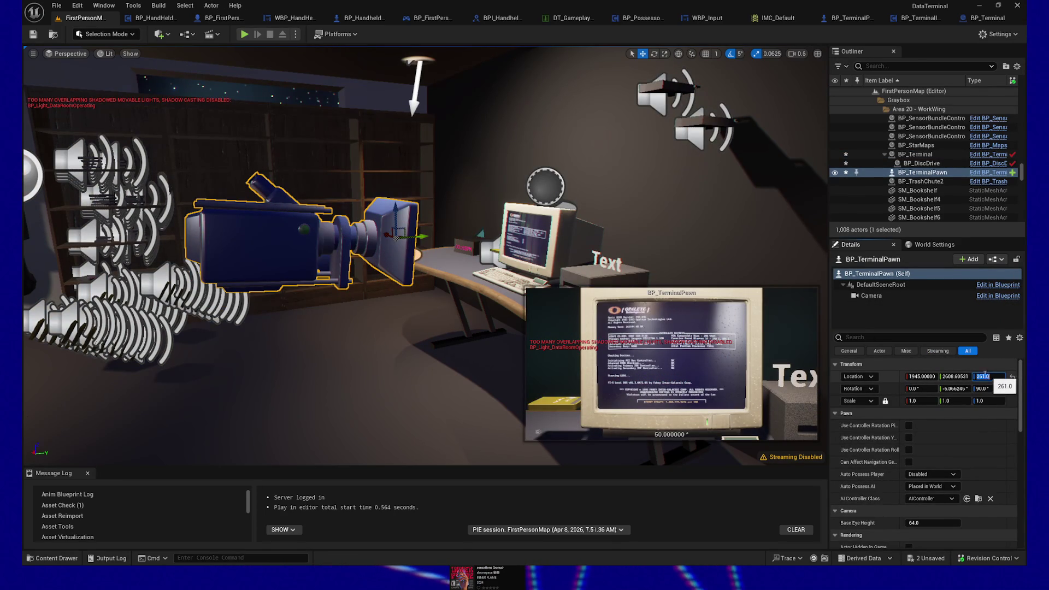
pyautogui.click(952, 376)
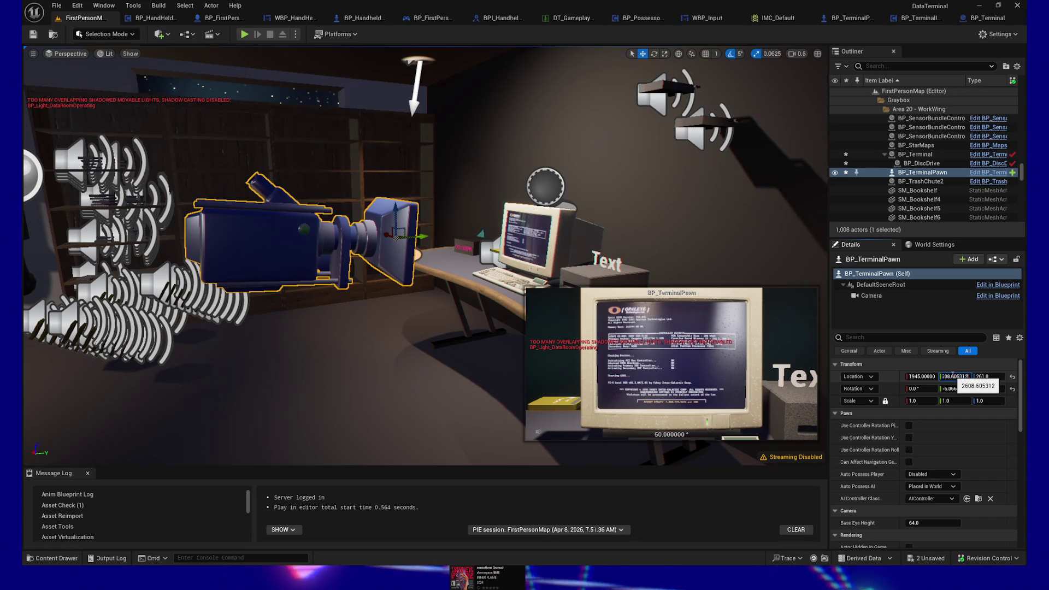
pyautogui.write('2608.')
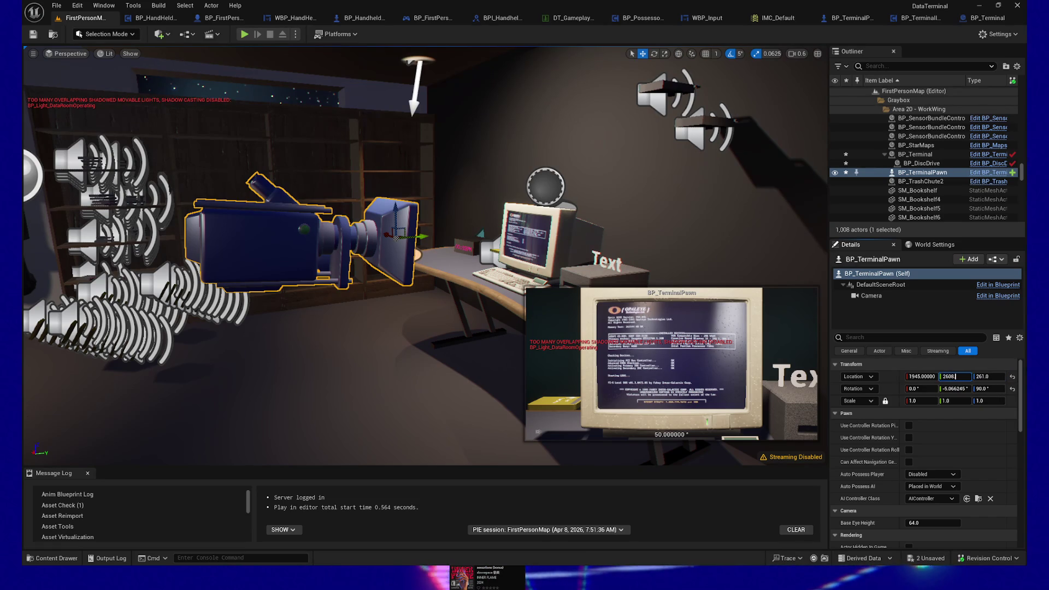
pyautogui.press('Return')
pyautogui.click(913, 376)
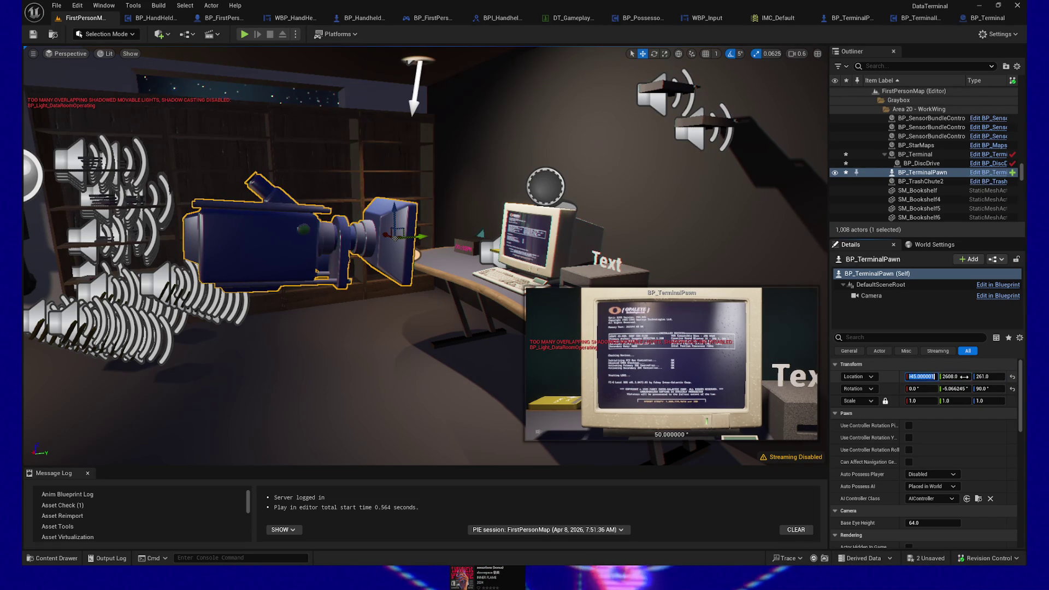
pyautogui.press('BackSpace')
pyautogui.press('BackSpace')
pyautogui.press('BackSpace')
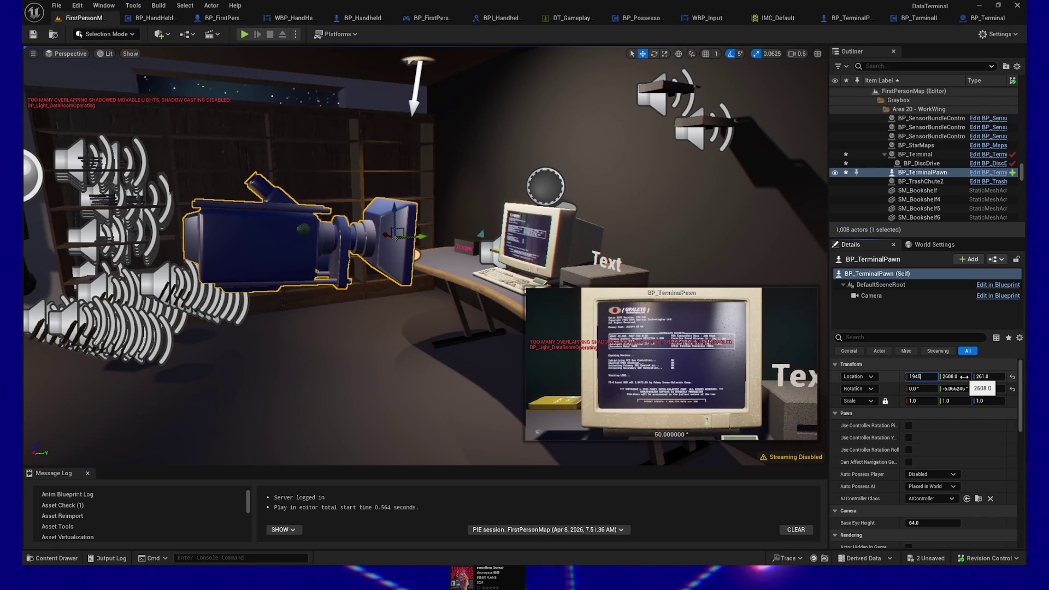
pyautogui.click(52, 33)
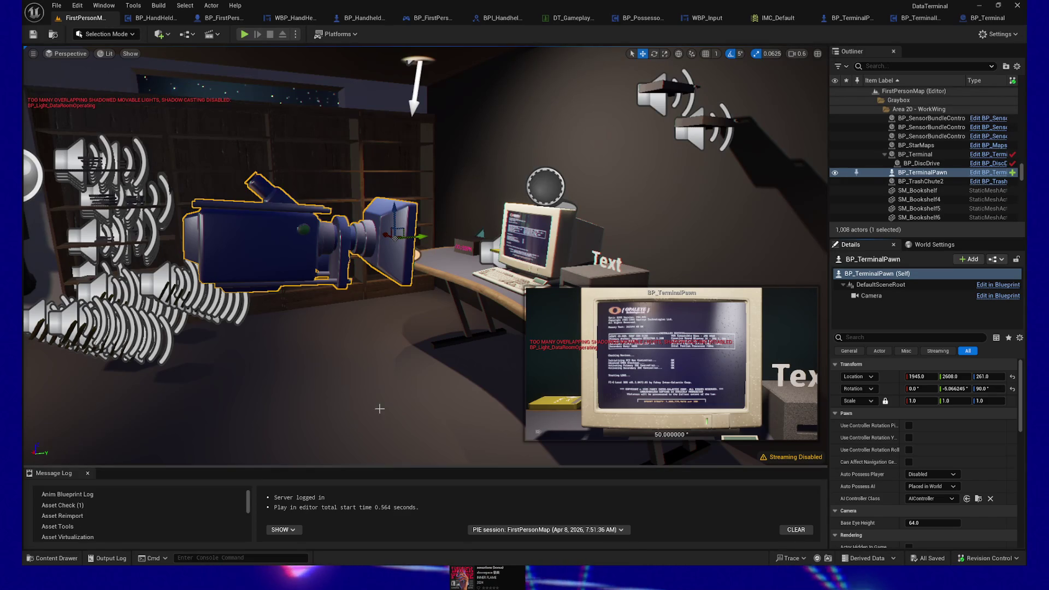
pyautogui.click(368, 387)
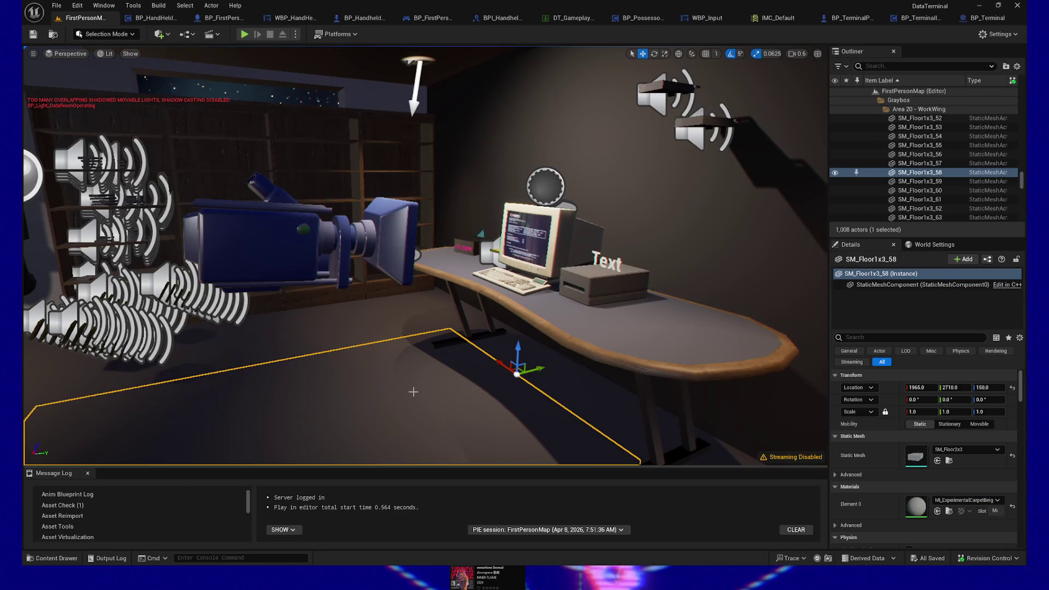
pyautogui.hotkey('ctrl', 'z')
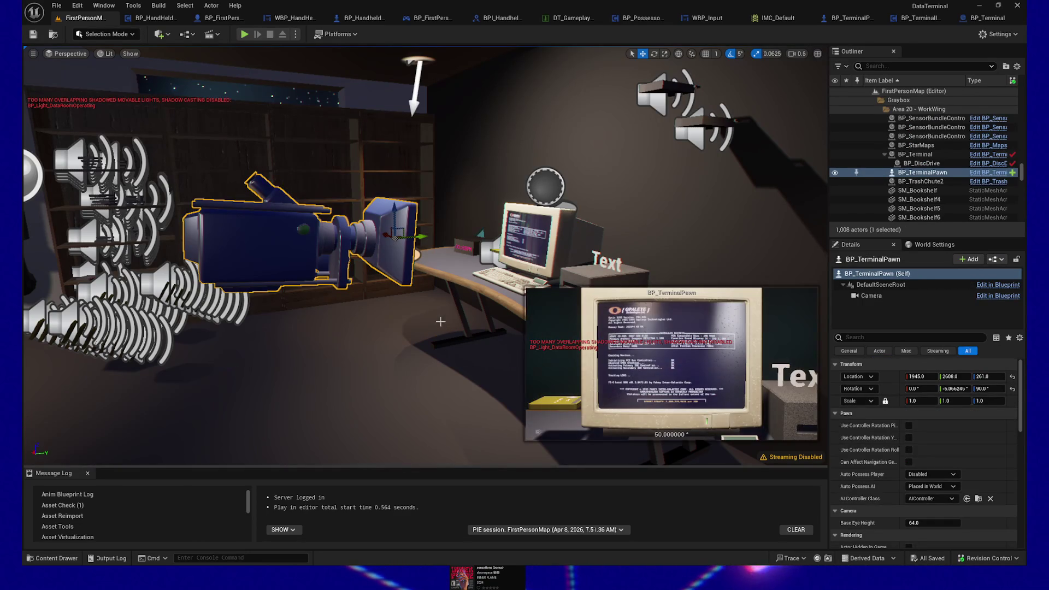
pyautogui.hotkey('ctrl', 'z')
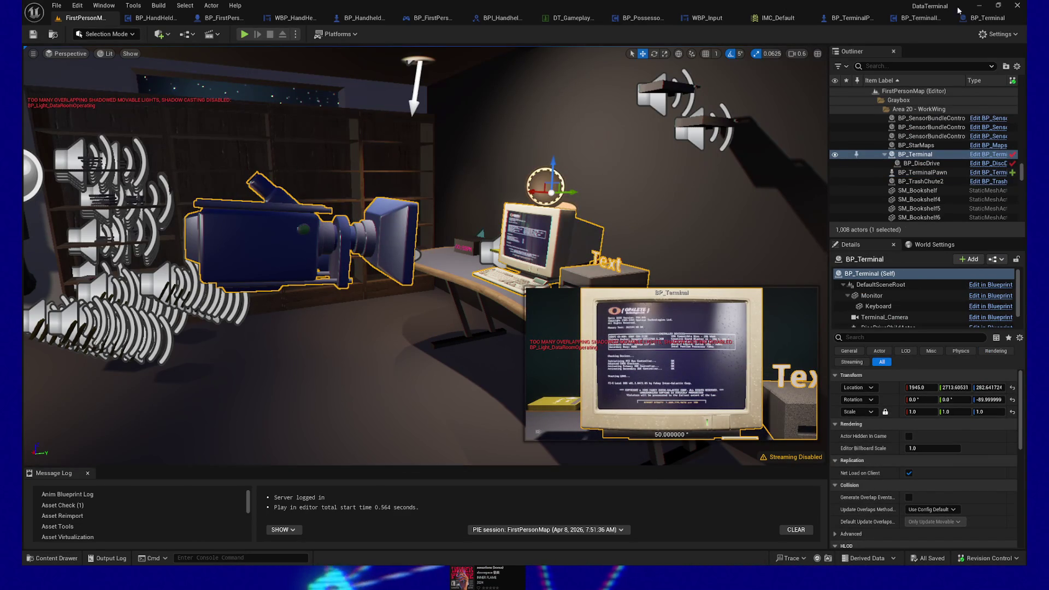
pyautogui.click(995, 21)
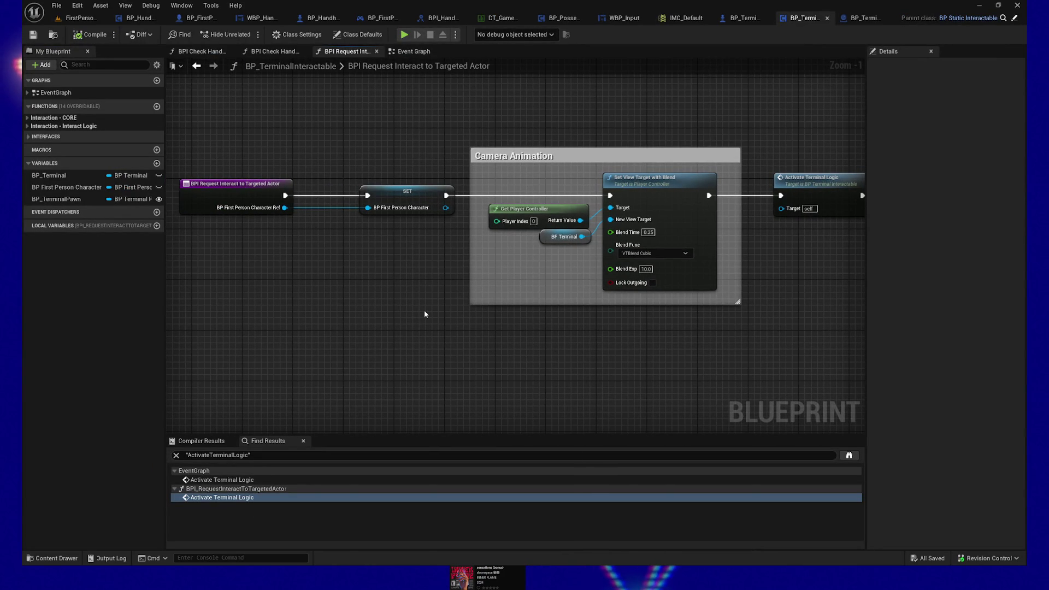
pyautogui.click(76, 18)
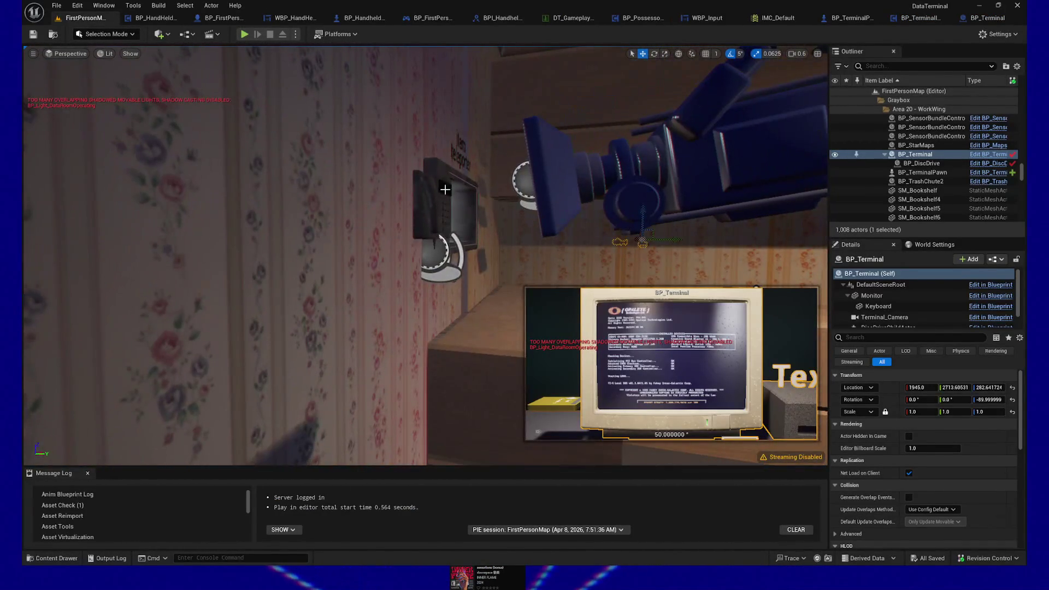
# Select the item teleporter panel and open its Blueprint from the BP_PawnInteractable component
pyautogui.click(445, 189)
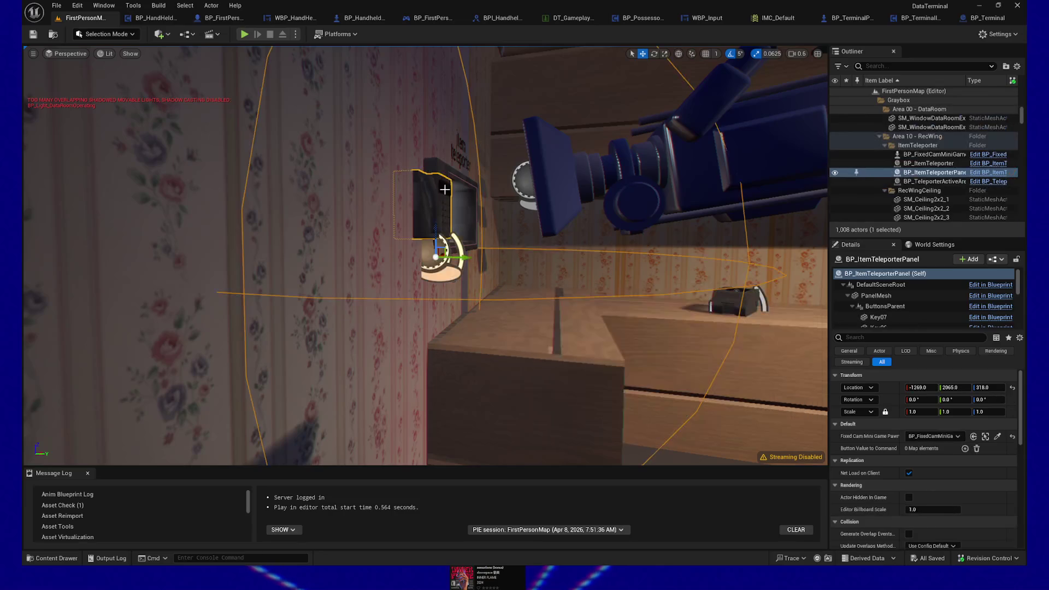
pyautogui.scroll(-10, 938, 319)
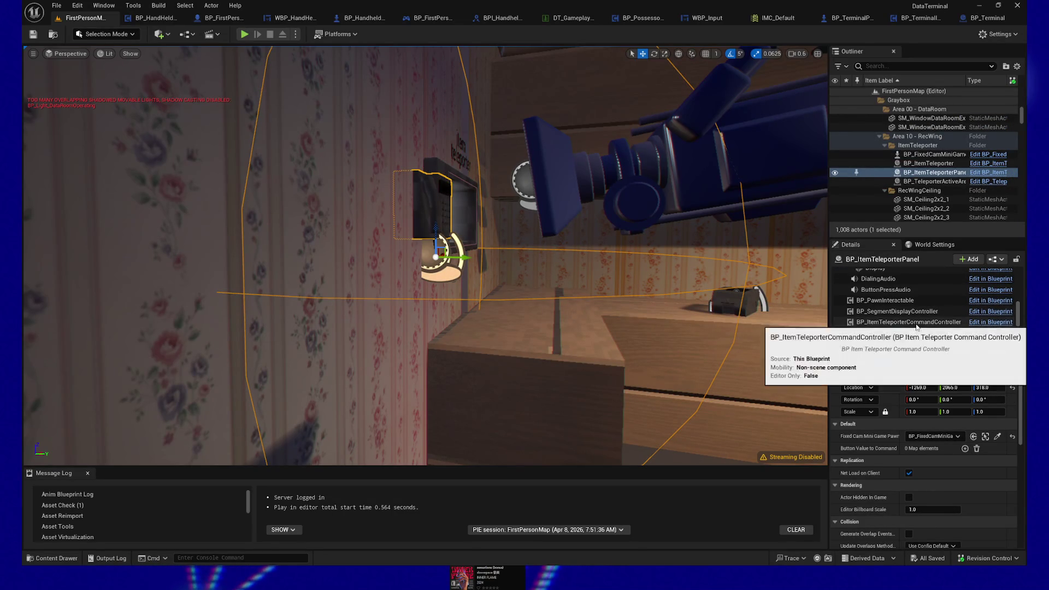
pyautogui.click(902, 302)
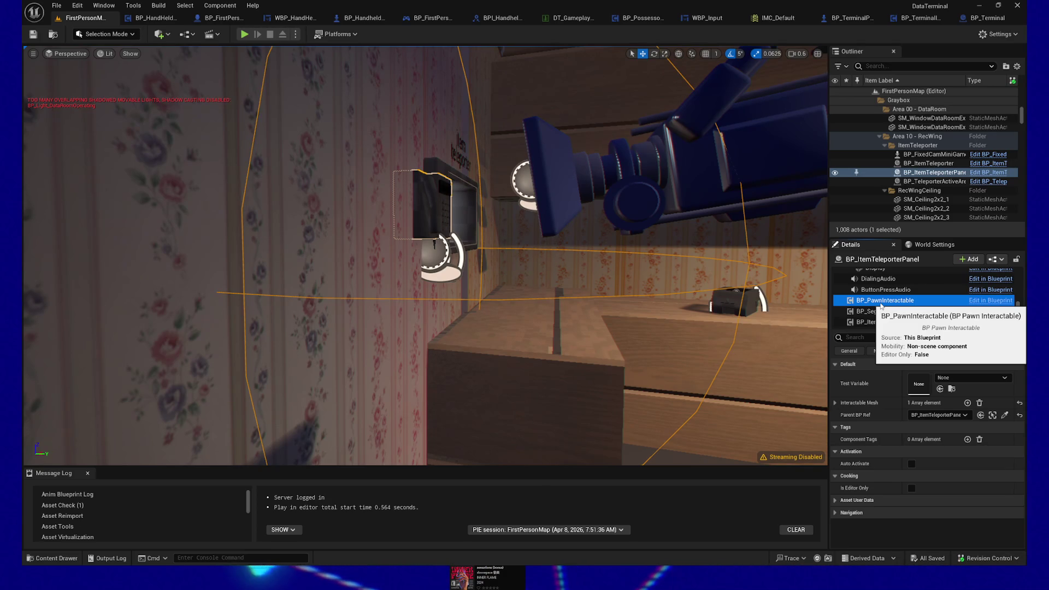
pyautogui.click(981, 301)
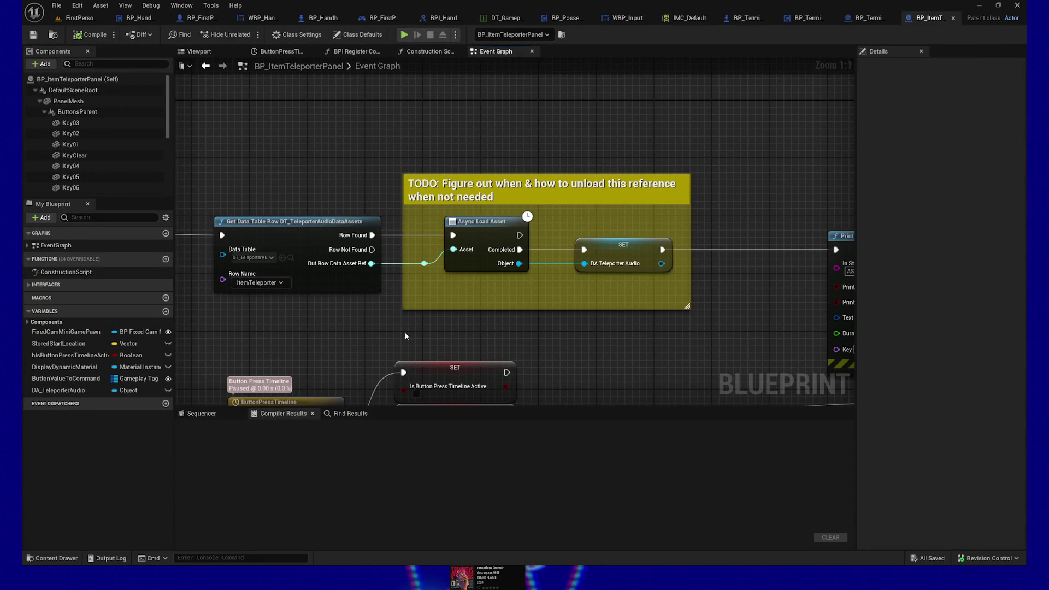
# Inspect the panel's gameplay message listener and interact event chains, then go back to FirstPersonMap
pyautogui.moveTo(296, 333); pyautogui.dragTo(742, 332)
pyautogui.moveTo(462, 347); pyautogui.dragTo(636, 346)
pyautogui.moveTo(320, 336)
pyautogui.mouseDown()
pyautogui.moveTo(703, 340)
pyautogui.moveTo(645, 343)
pyautogui.moveTo(481, 311)
pyautogui.moveTo(533, 244)
pyautogui.moveTo(592, 237)
pyautogui.moveTo(575, 267)
pyautogui.mouseUp()
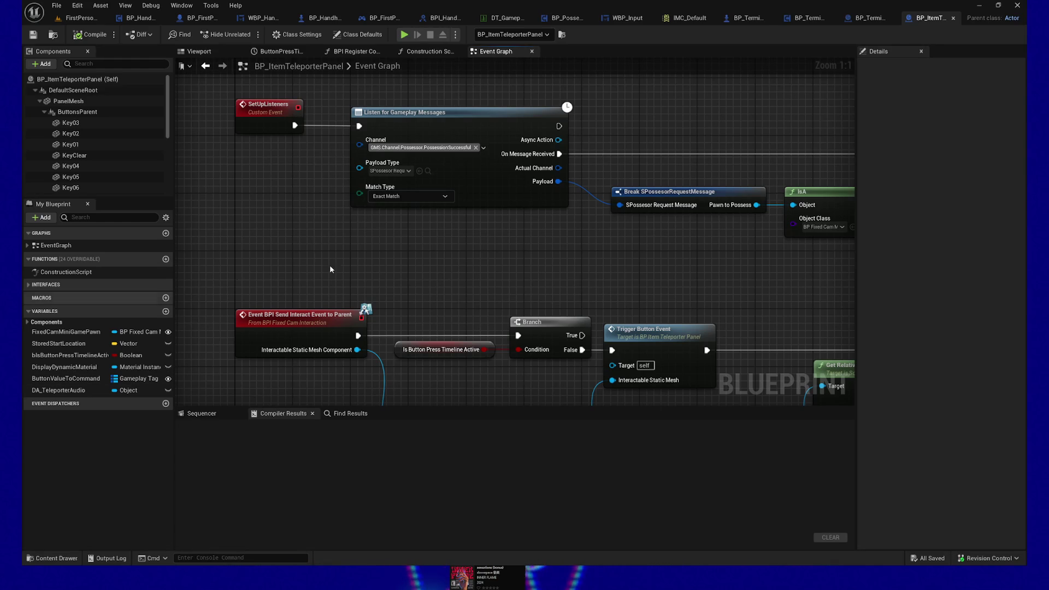
pyautogui.moveTo(435, 269)
pyautogui.mouseDown()
pyautogui.moveTo(482, 175)
pyautogui.moveTo(415, 94)
pyautogui.mouseUp()
pyautogui.moveTo(594, 214)
pyautogui.mouseDown()
pyautogui.moveTo(631, 292)
pyautogui.moveTo(663, 290)
pyautogui.moveTo(639, 286)
pyautogui.moveTo(534, 314)
pyautogui.moveTo(500, 221)
pyautogui.mouseUp()
pyautogui.scroll(-1, 501, 225)
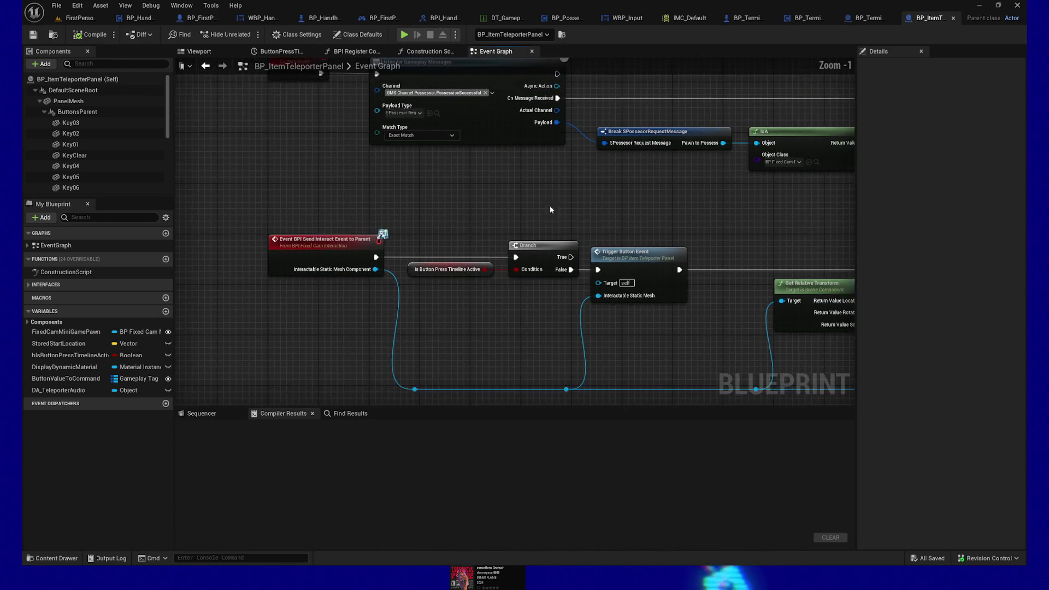
pyautogui.scroll(-1, 563, 204)
pyautogui.moveTo(563, 203); pyautogui.dragTo(565, 222)
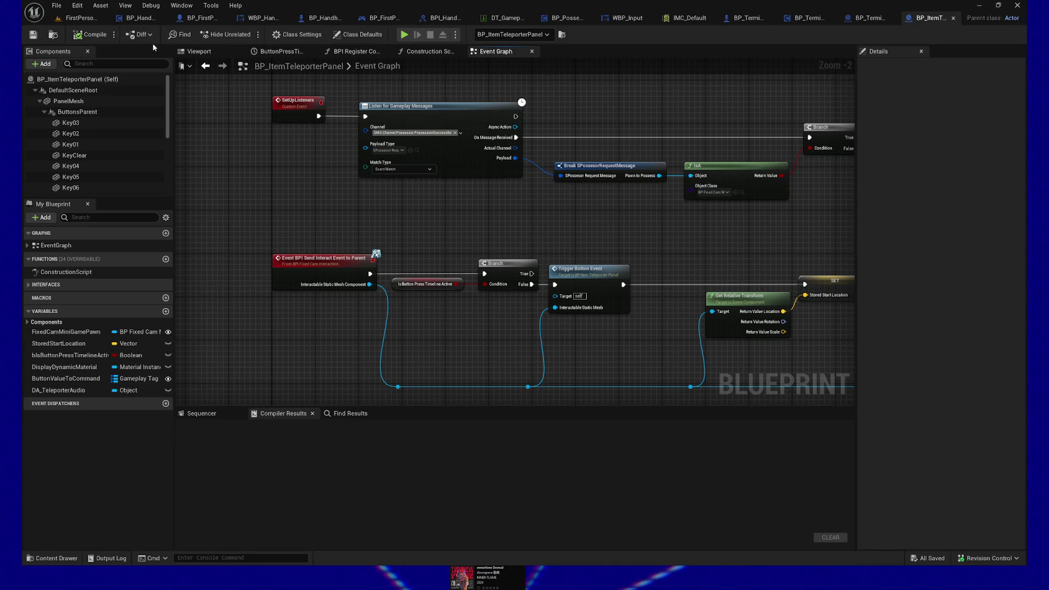
pyautogui.click(71, 19)
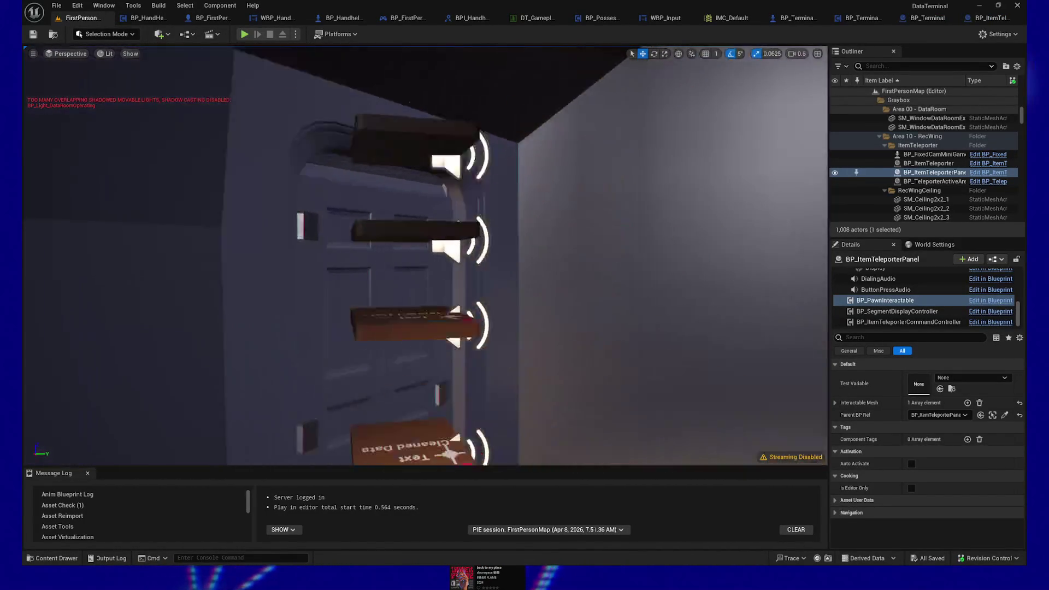
# Focus on the teleporter panel, then view BP_TerminalInteractable's Event Graph at the ActivateTerminalLogic chain
pyautogui.press('f')
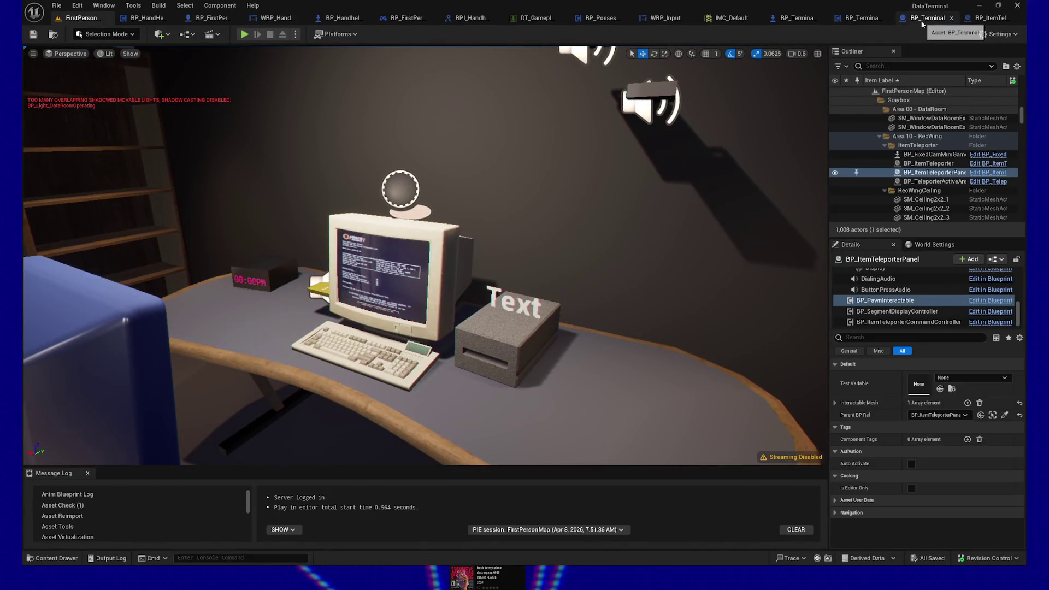
pyautogui.click(867, 20)
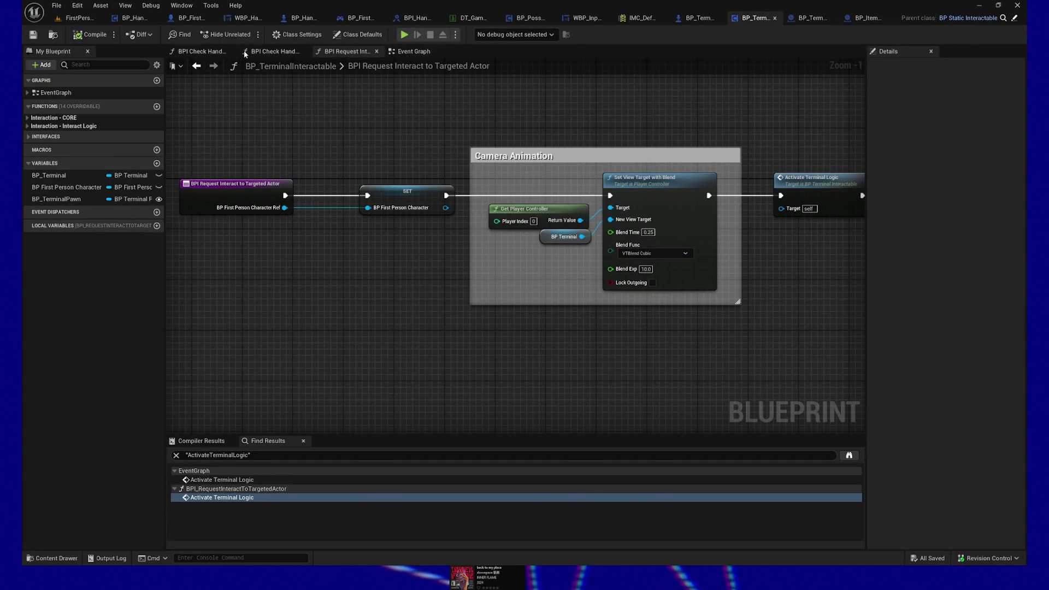
pyautogui.click(411, 51)
pyautogui.moveTo(572, 210)
pyautogui.mouseDown()
pyautogui.moveTo(648, 164)
pyautogui.moveTo(648, 122)
pyautogui.moveTo(666, 118)
pyautogui.mouseUp()
pyautogui.moveTo(182, 146)
pyautogui.mouseDown()
pyautogui.moveTo(407, 247)
pyautogui.moveTo(369, 217)
pyautogui.mouseUp()
pyautogui.moveTo(592, 247); pyautogui.dragTo(428, 254)
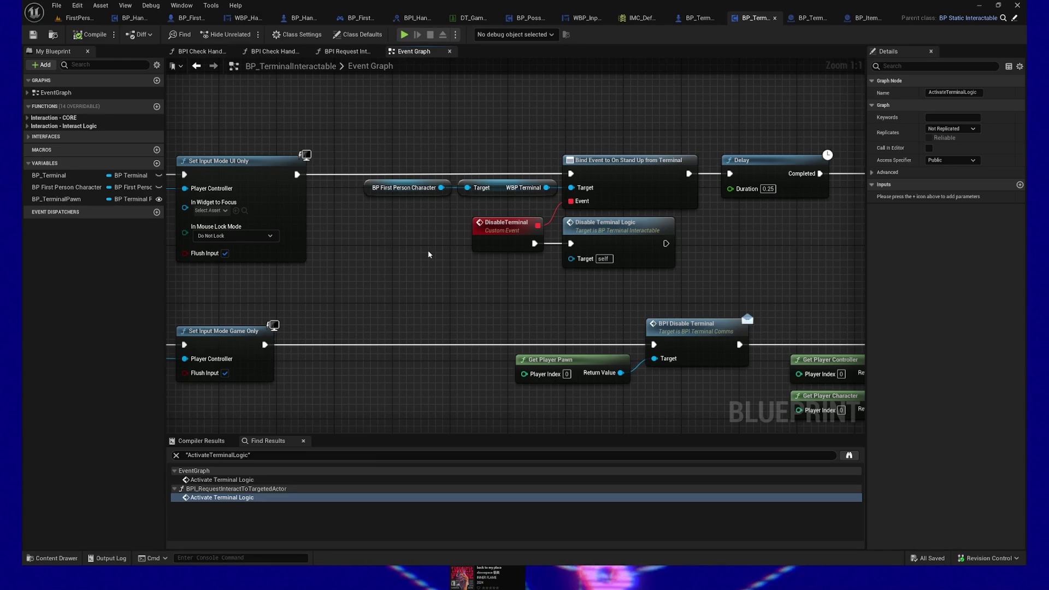
# Nudge the Delay node two steps to the right in the terminal's Event Graph
pyautogui.moveTo(640, 181); pyautogui.dragTo(498, 180)
pyautogui.click(620, 167)
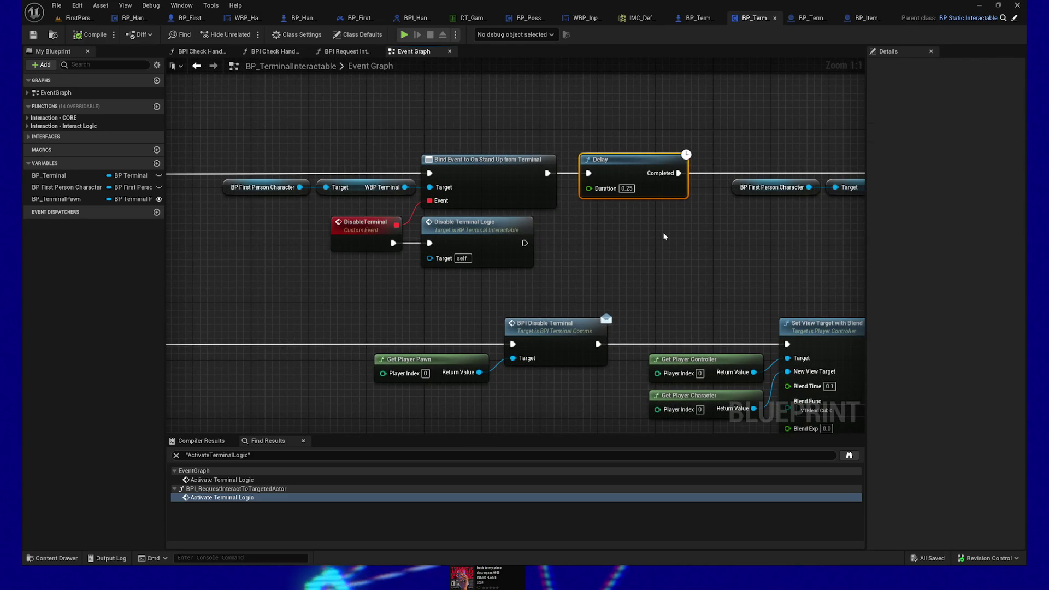
pyautogui.moveTo(572, 119); pyautogui.dragTo(514, 123)
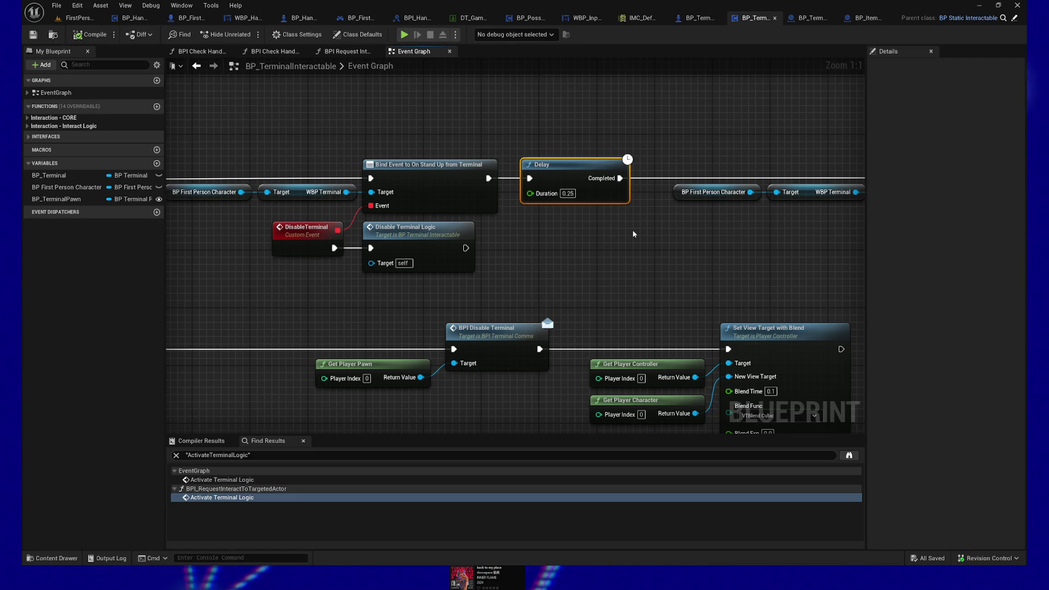
pyautogui.moveTo(681, 241); pyautogui.dragTo(569, 238)
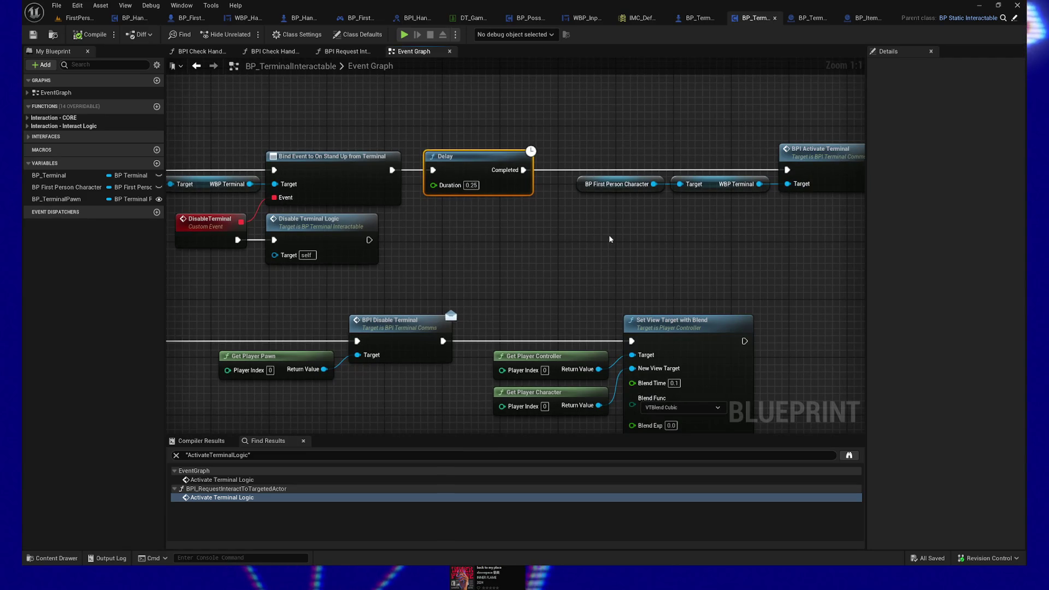
pyautogui.moveTo(596, 235)
pyautogui.mouseDown()
pyautogui.moveTo(425, 243)
pyautogui.moveTo(634, 252)
pyautogui.mouseUp()
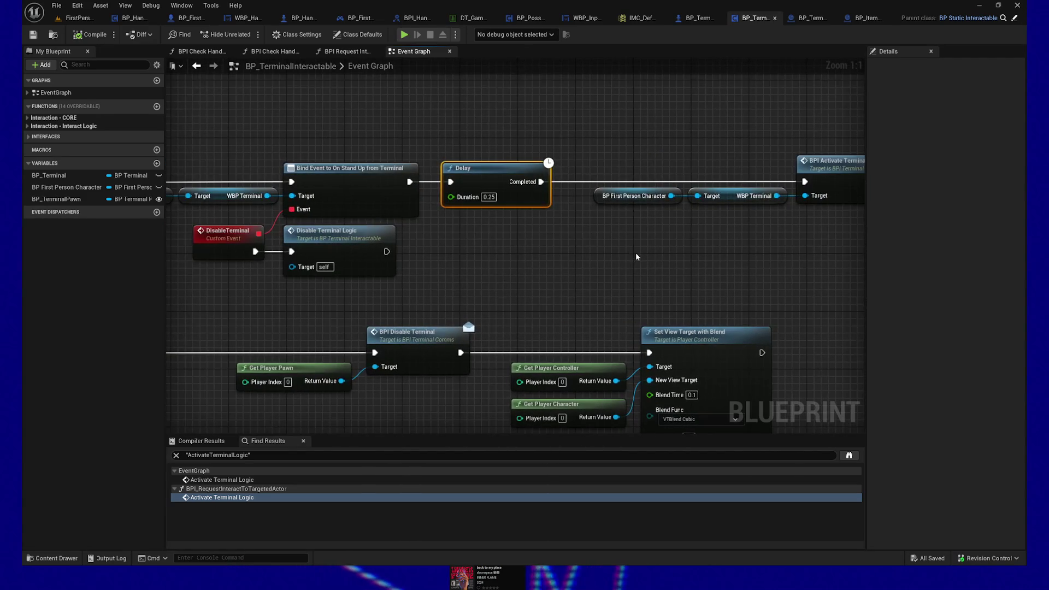
pyautogui.press('Right')
pyautogui.press('Right')
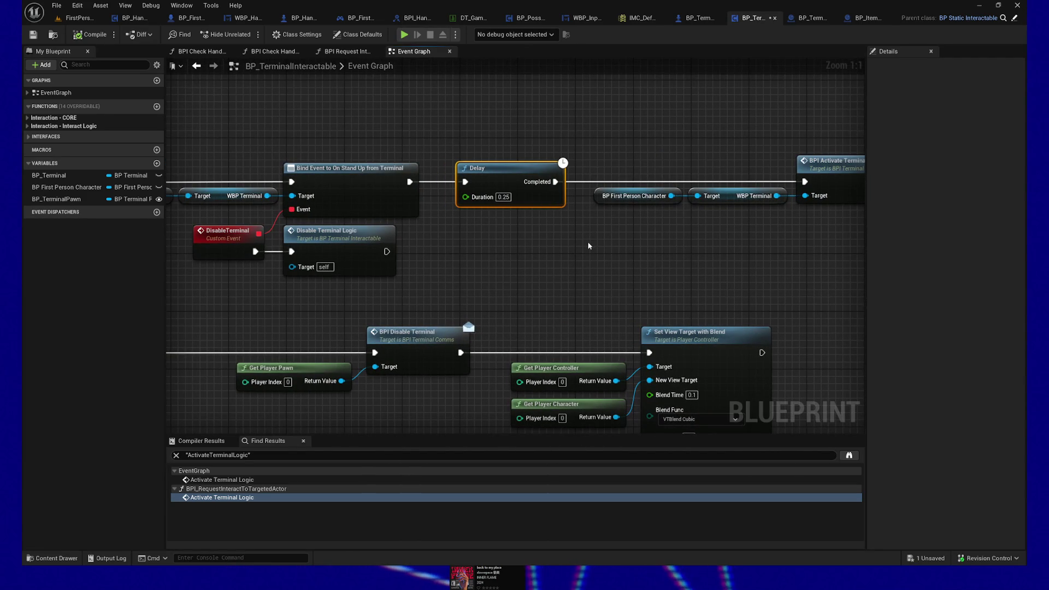
pyautogui.press('Right')
# Deselect the Delay node and frame the Signal back to Player comment and BPI Activate Terminal node
pyautogui.click(716, 276)
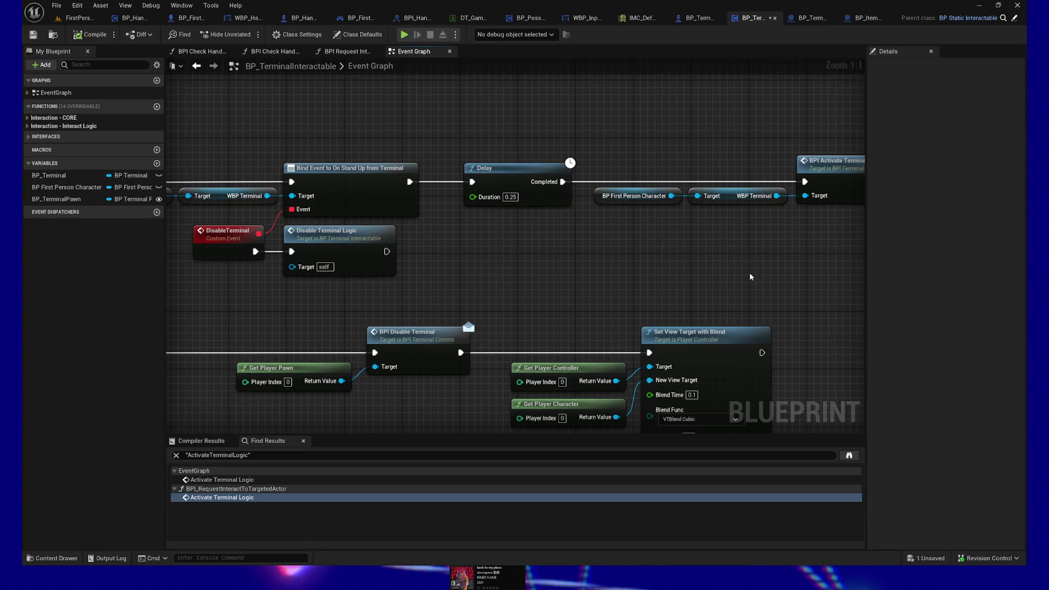
pyautogui.moveTo(716, 276); pyautogui.dragTo(637, 273)
pyautogui.moveTo(437, 166); pyautogui.dragTo(429, 167)
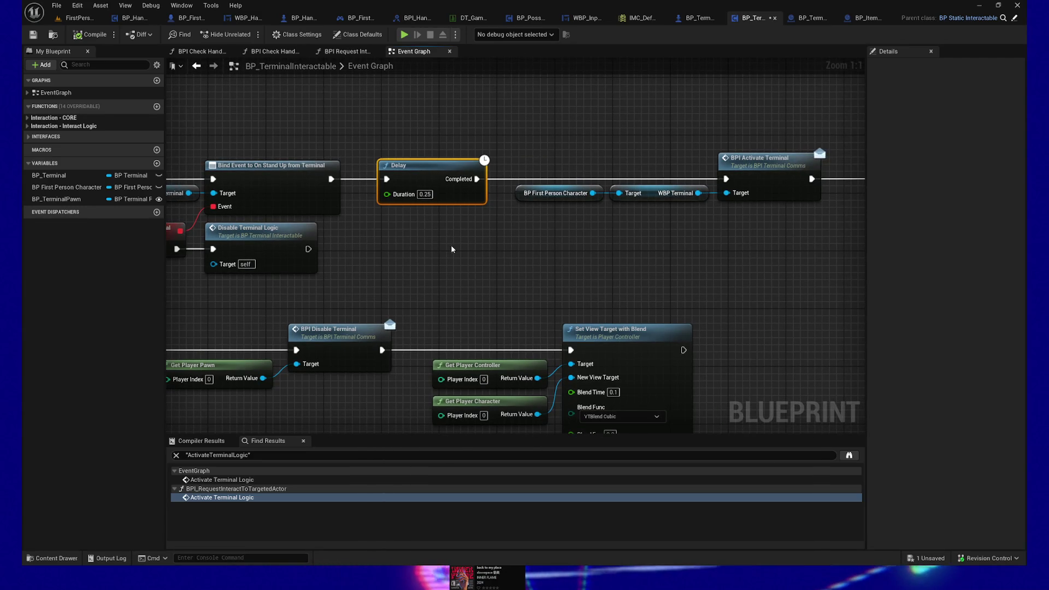
pyautogui.moveTo(671, 253); pyautogui.dragTo(517, 254)
pyautogui.moveTo(545, 122)
pyautogui.mouseDown()
pyautogui.moveTo(480, 120)
pyautogui.moveTo(485, 102)
pyautogui.moveTo(549, 107)
pyautogui.mouseUp()
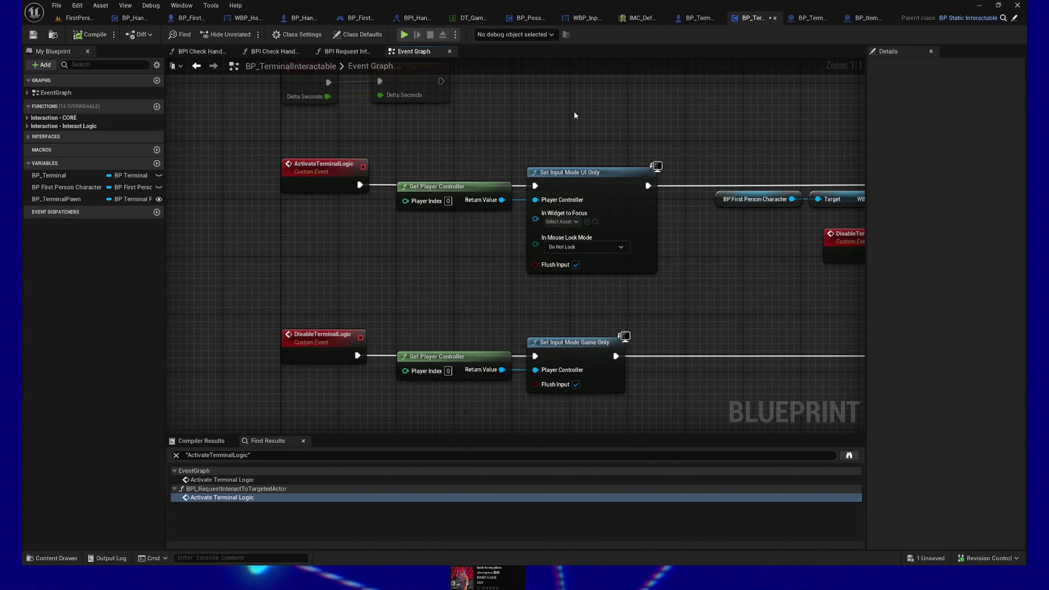
pyautogui.moveTo(626, 117)
pyautogui.mouseDown()
pyautogui.moveTo(453, 121)
pyautogui.moveTo(543, 111)
pyautogui.mouseUp()
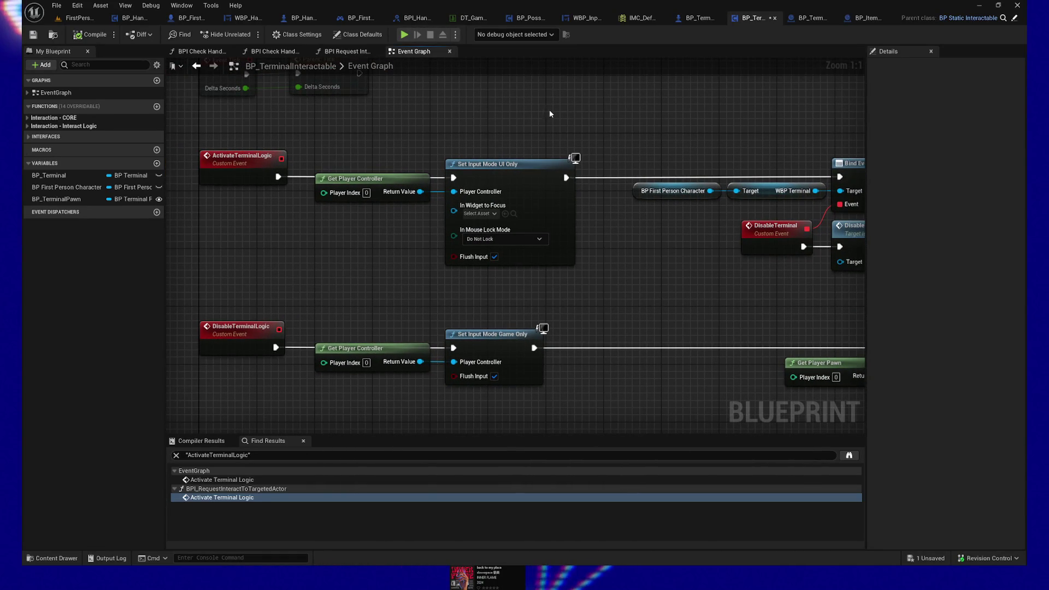
pyautogui.moveTo(632, 110)
pyautogui.mouseDown()
pyautogui.moveTo(512, 113)
pyautogui.moveTo(574, 115)
pyautogui.mouseUp()
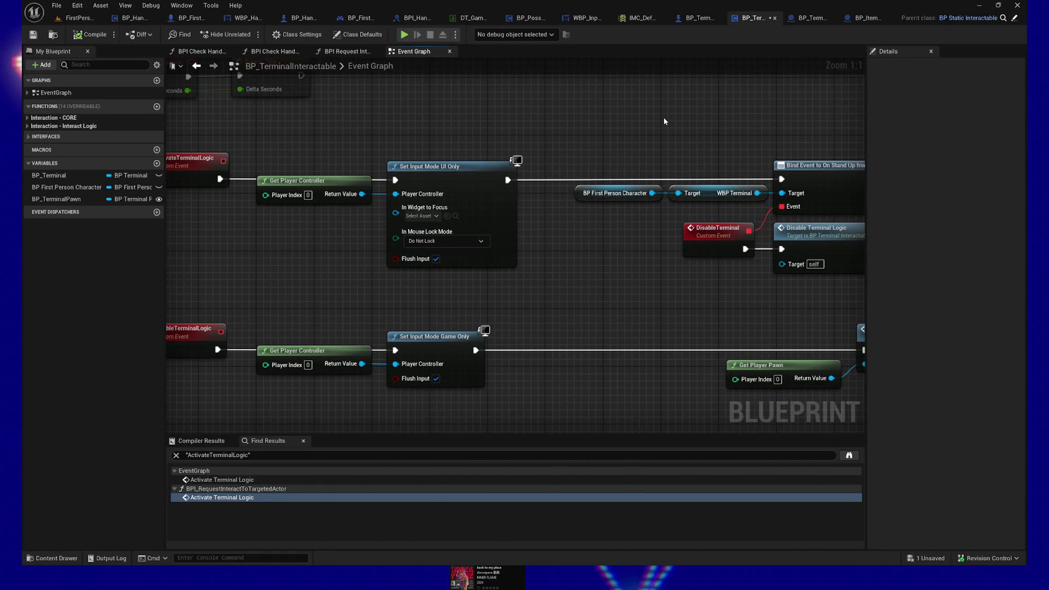
pyautogui.moveTo(678, 119); pyautogui.dragTo(718, 116)
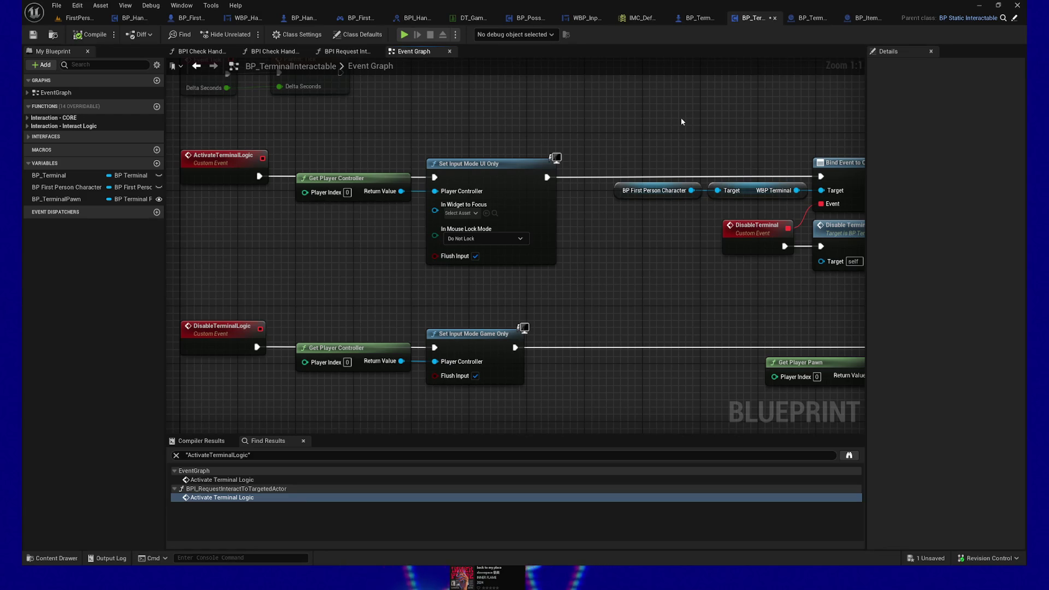
pyautogui.moveTo(604, 199)
pyautogui.mouseDown()
pyautogui.moveTo(465, 274)
pyautogui.moveTo(482, 265)
pyautogui.mouseUp()
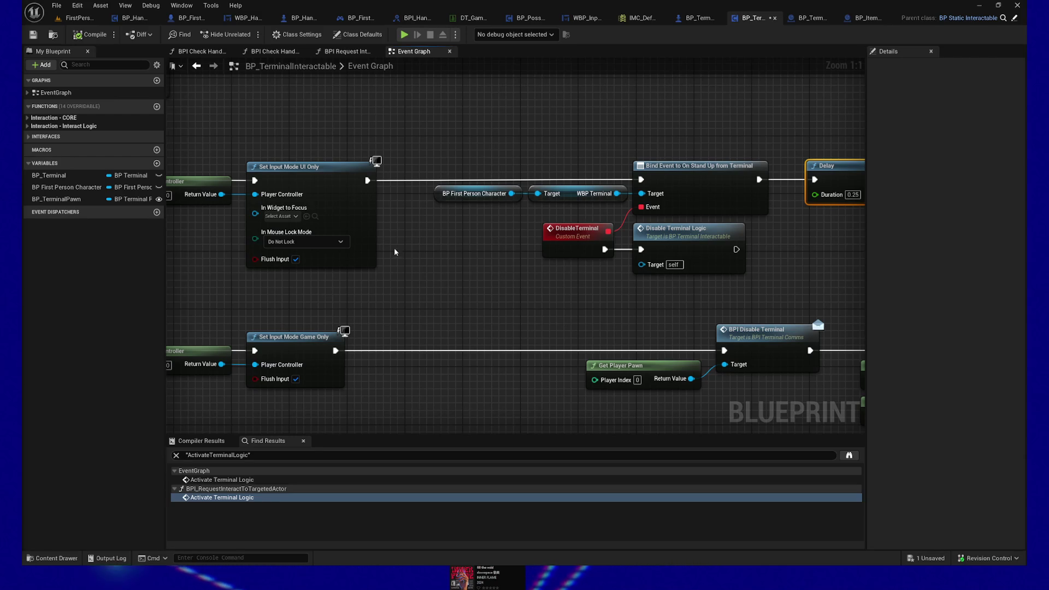
# Pan the Event Graph to show more of the DisableTerminalLogic chain
pyautogui.moveTo(454, 281)
pyautogui.mouseDown()
pyautogui.moveTo(391, 244)
pyautogui.moveTo(375, 256)
pyautogui.mouseUp()
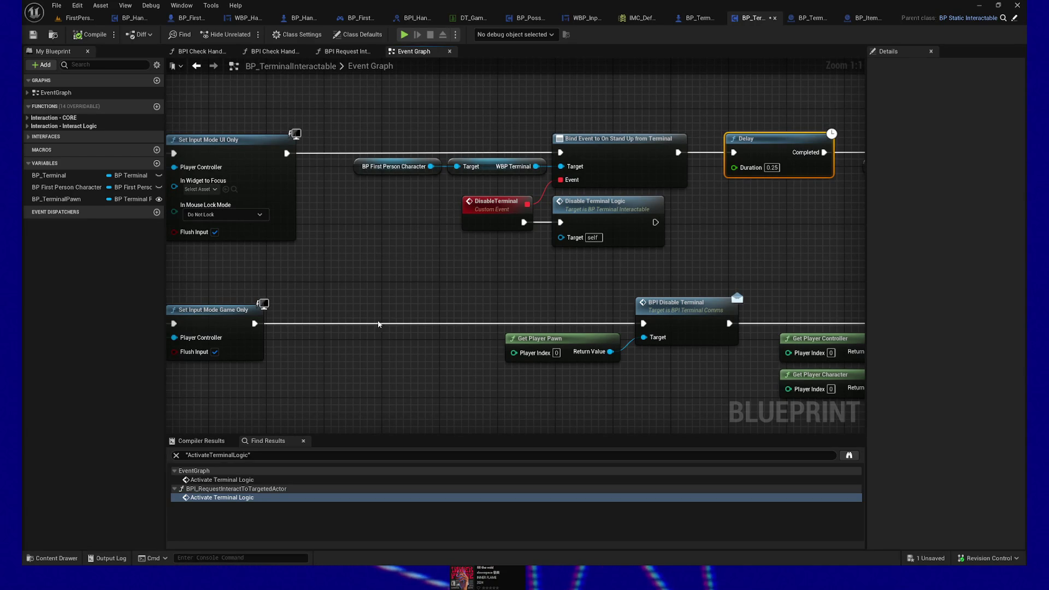
# Delete the Event Tick and Parent: Tick nodes from BP_TerminalInteractable's Event Graph
pyautogui.moveTo(397, 279)
pyautogui.mouseDown()
pyautogui.moveTo(468, 257)
pyautogui.moveTo(671, 284)
pyautogui.mouseUp()
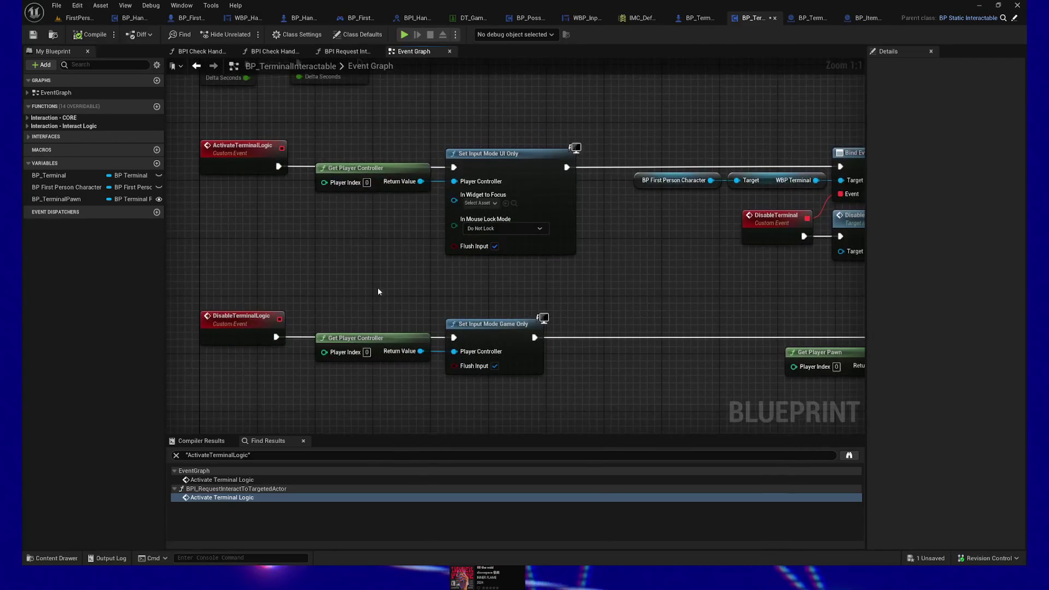
pyautogui.moveTo(352, 284); pyautogui.dragTo(299, 304)
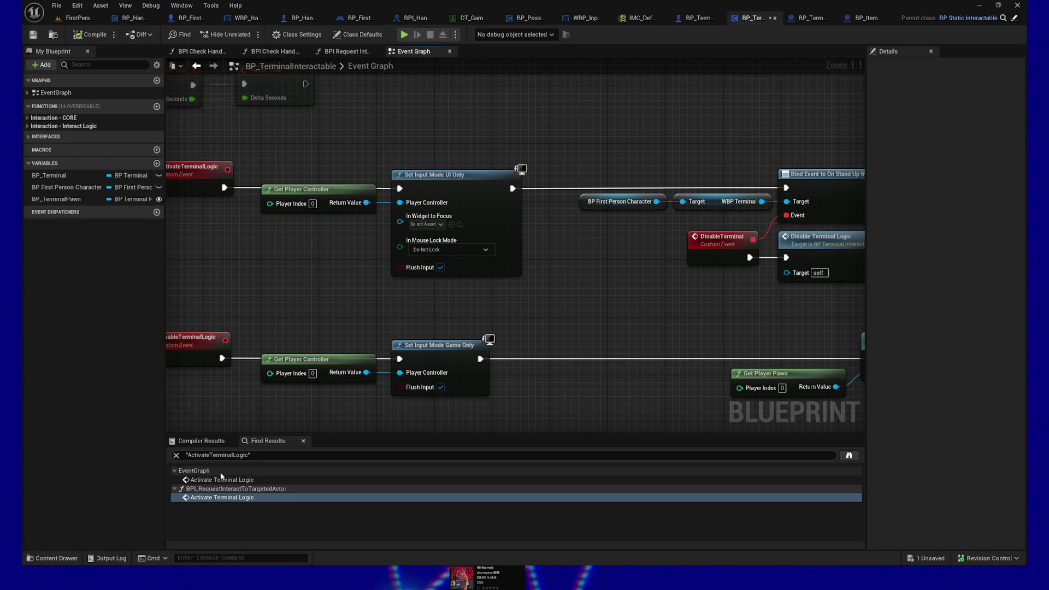
pyautogui.scroll(-1, 583, 295)
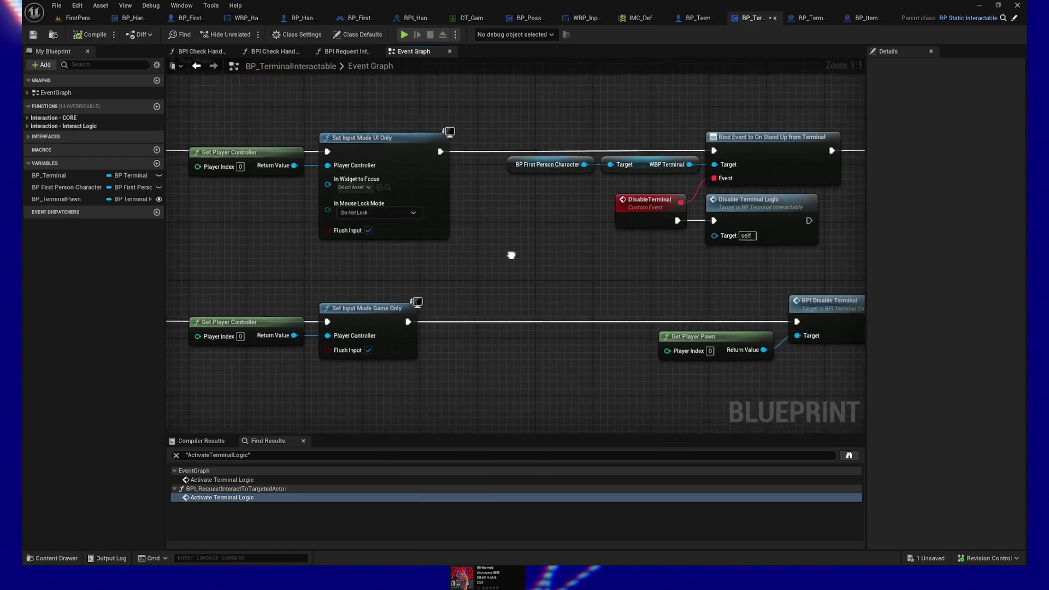
pyautogui.moveTo(606, 291)
pyautogui.mouseDown()
pyautogui.moveTo(677, 365)
pyautogui.moveTo(694, 443)
pyautogui.mouseUp()
pyautogui.moveTo(215, 199)
pyautogui.mouseDown()
pyautogui.moveTo(518, 279)
pyautogui.moveTo(501, 298)
pyautogui.moveTo(386, 295)
pyautogui.moveTo(208, 321)
pyautogui.mouseUp()
pyautogui.press('Delete')
# Switch to BP_ItemTeleporterPanel's Event Graph and frame its Set Up Listeners chain
pyautogui.moveTo(640, 296)
pyautogui.mouseDown()
pyautogui.moveTo(359, 306)
pyautogui.moveTo(693, 298)
pyautogui.mouseUp()
pyautogui.moveTo(377, 297); pyautogui.dragTo(611, 286)
pyautogui.moveTo(434, 270); pyautogui.dragTo(677, 273)
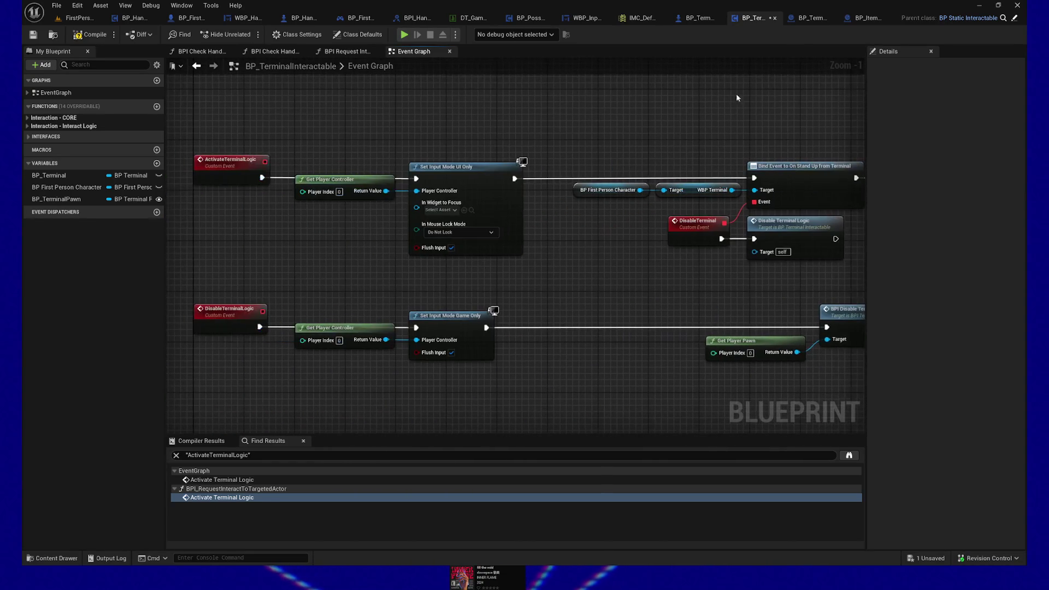
pyautogui.click(865, 17)
pyautogui.moveTo(464, 232)
pyautogui.mouseDown()
pyautogui.moveTo(445, 307)
pyautogui.moveTo(504, 362)
pyautogui.mouseUp()
pyautogui.moveTo(494, 157)
pyautogui.mouseDown()
pyautogui.moveTo(506, 267)
pyautogui.moveTo(492, 89)
pyautogui.mouseUp()
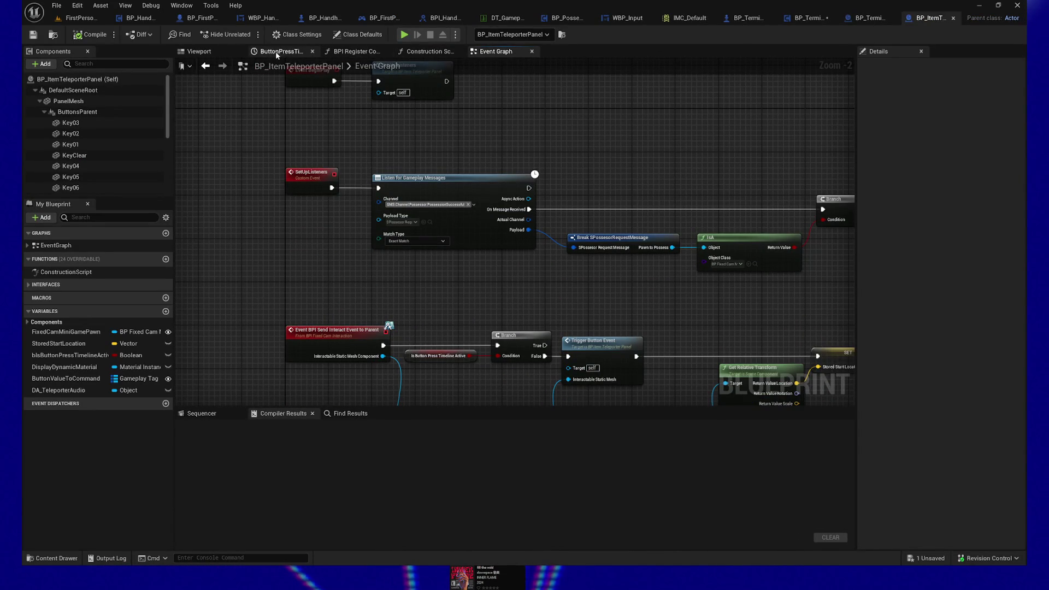
# Open the BP_PawnInteractable component's Blueprint for editing from its context menu
pyautogui.scroll(-5, 120, 170)
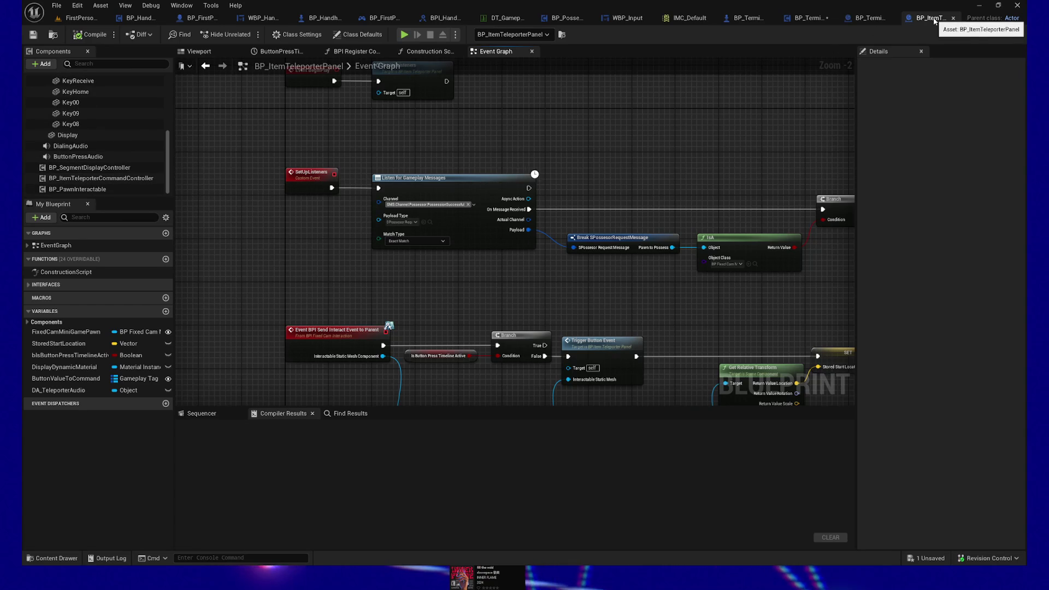
pyautogui.click(60, 190)
pyautogui.rightClick(61, 190)
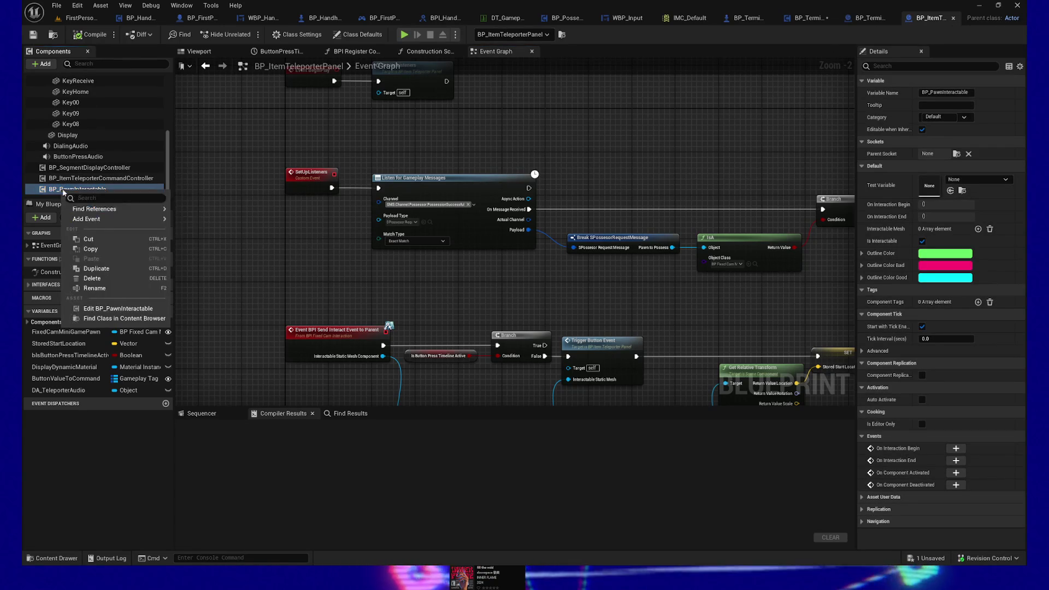
pyautogui.click(106, 309)
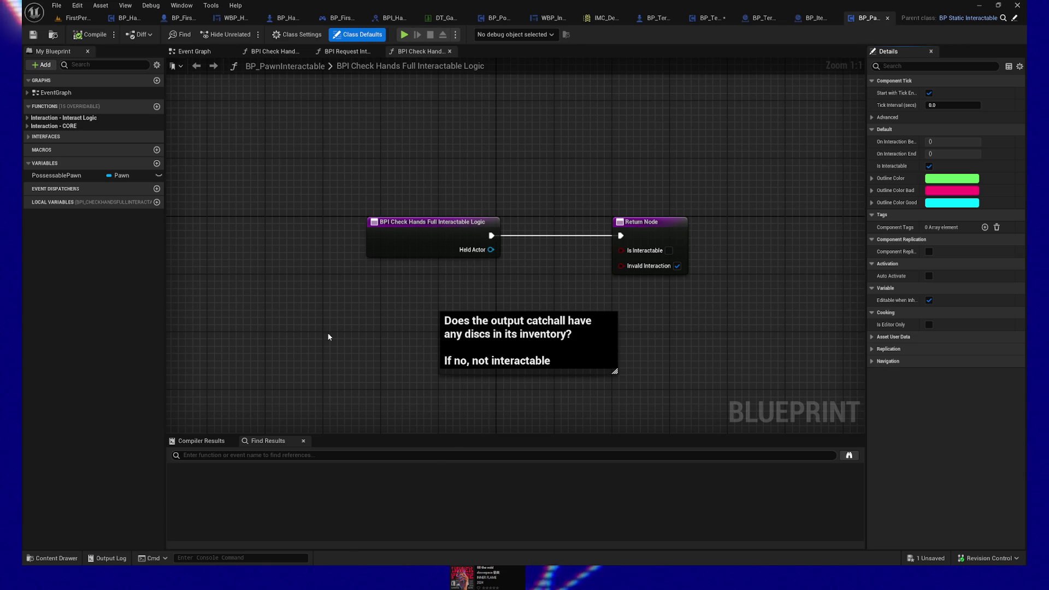
pyautogui.moveTo(374, 323); pyautogui.dragTo(335, 321)
pyautogui.moveTo(264, 131)
pyautogui.mouseDown()
pyautogui.moveTo(683, 238)
pyautogui.moveTo(741, 268)
pyautogui.mouseUp()
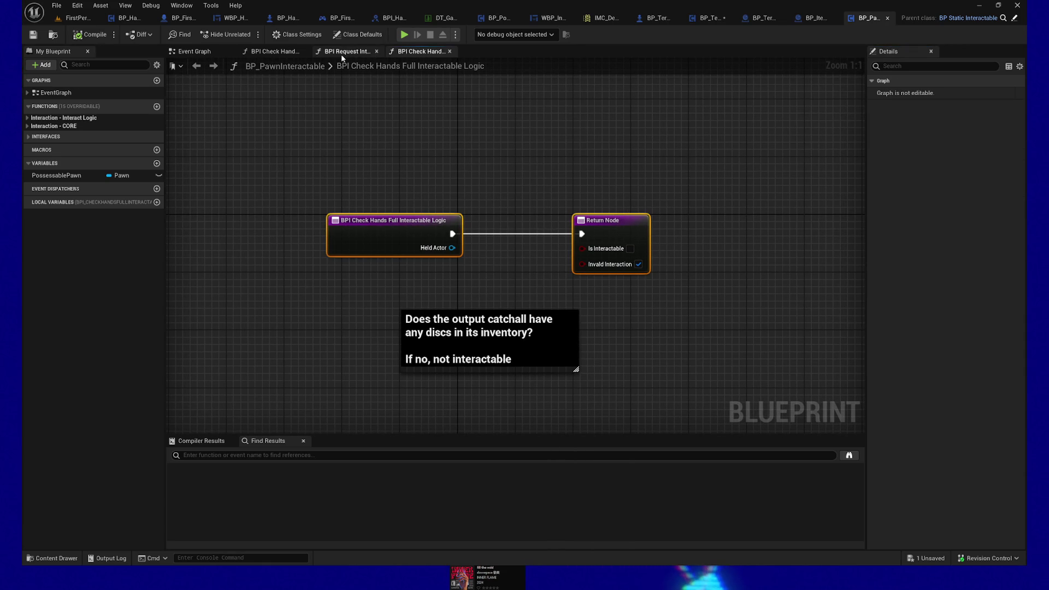
pyautogui.moveTo(382, 287); pyautogui.dragTo(723, 431)
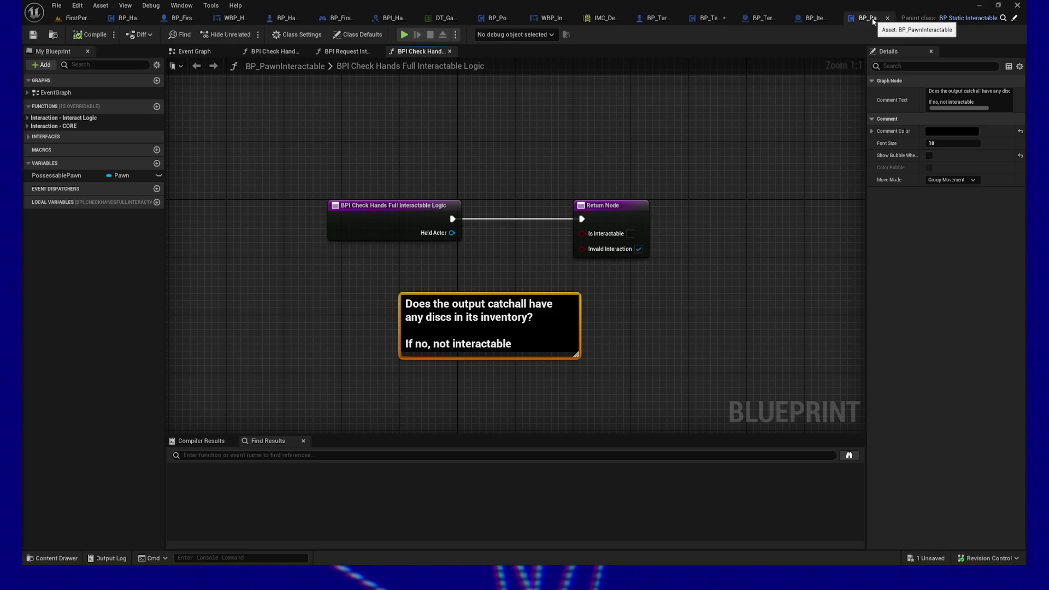
pyautogui.moveTo(362, 274); pyautogui.dragTo(667, 428)
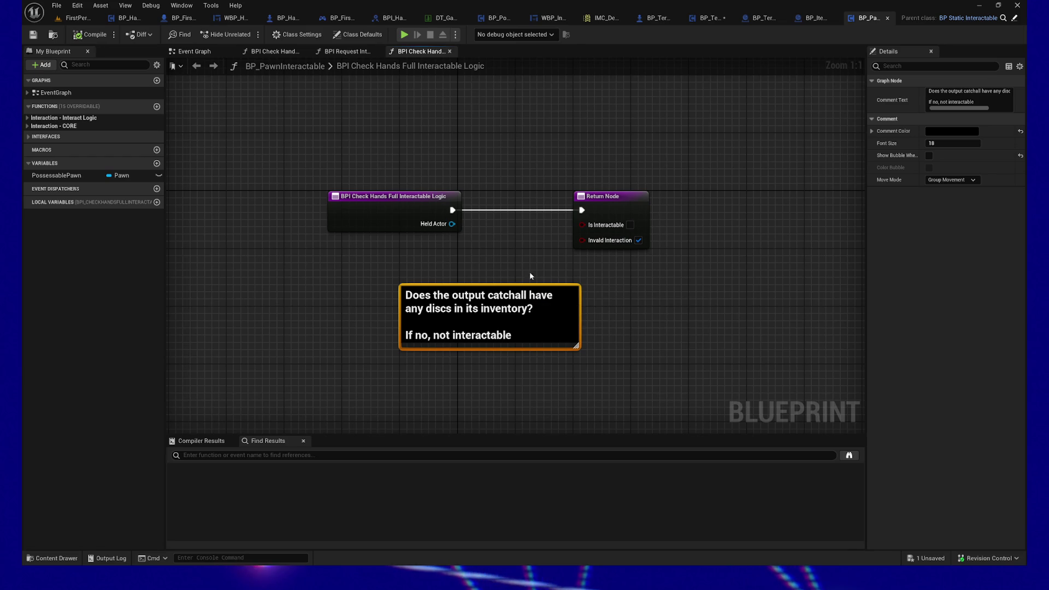
pyautogui.moveTo(371, 304); pyautogui.dragTo(667, 399)
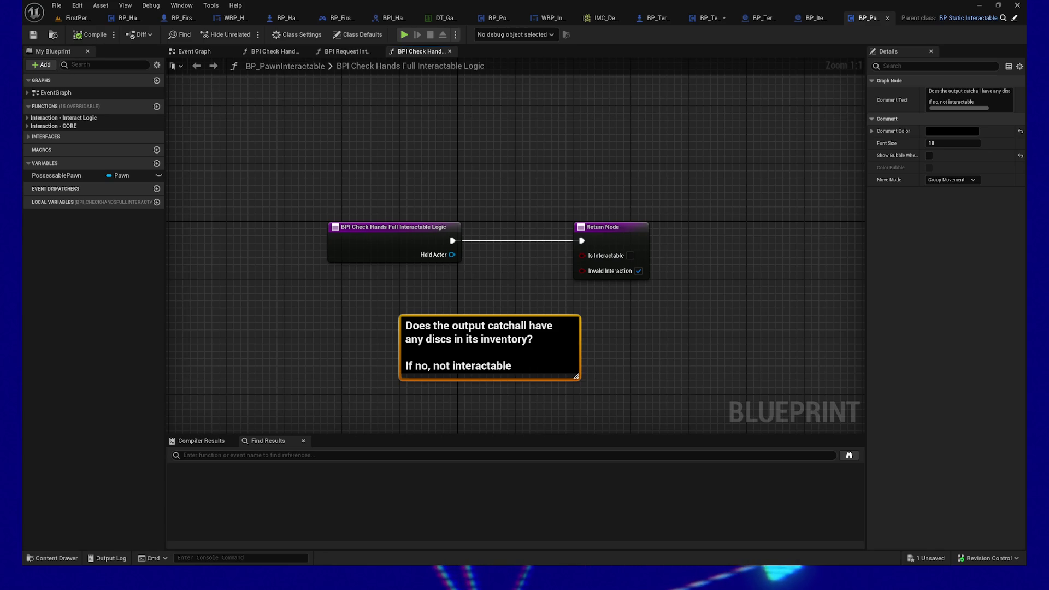
pyautogui.doubleClick(418, 65)
pyautogui.press('Escape')
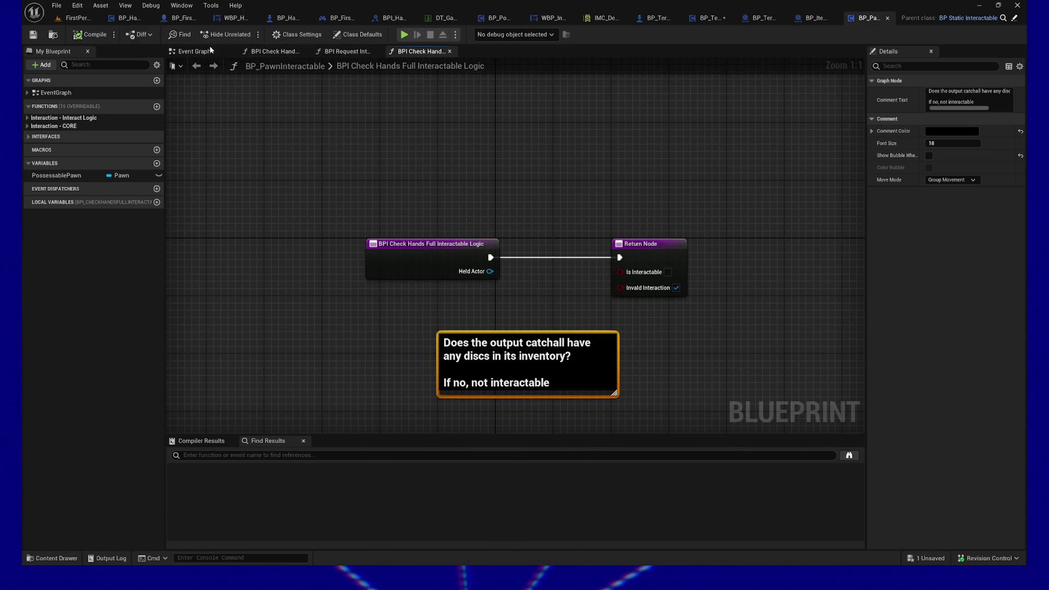
# Review the Possessable Pawn and Broadcast Message setup in BPI Request Interact, then select BP_TerminalInteractable's BP_TerminalPawn variable
pyautogui.click(357, 55)
pyautogui.moveTo(601, 164); pyautogui.dragTo(337, 143)
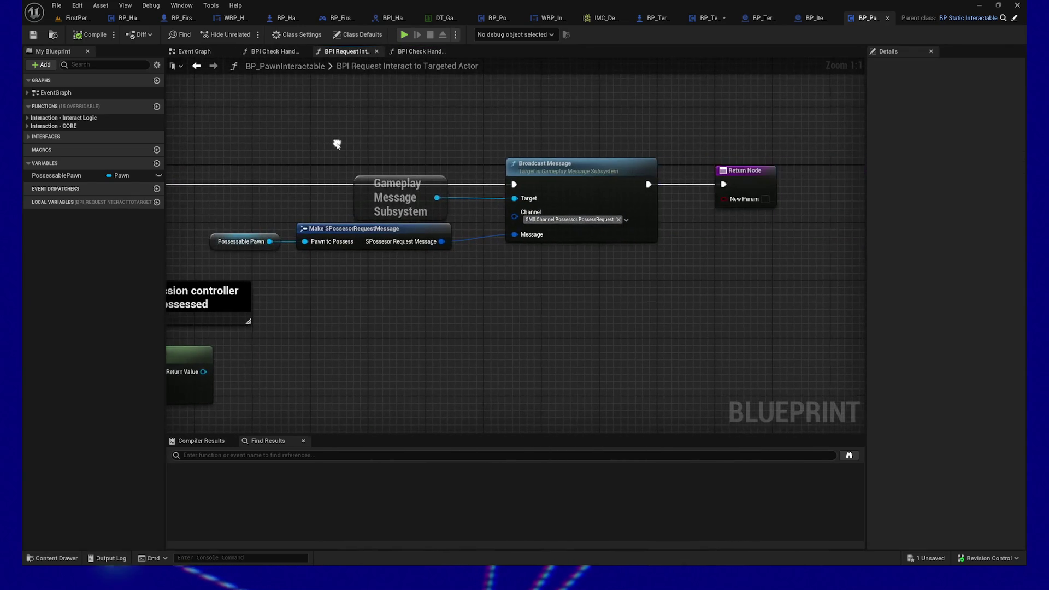
pyautogui.moveTo(426, 286); pyautogui.dragTo(503, 311)
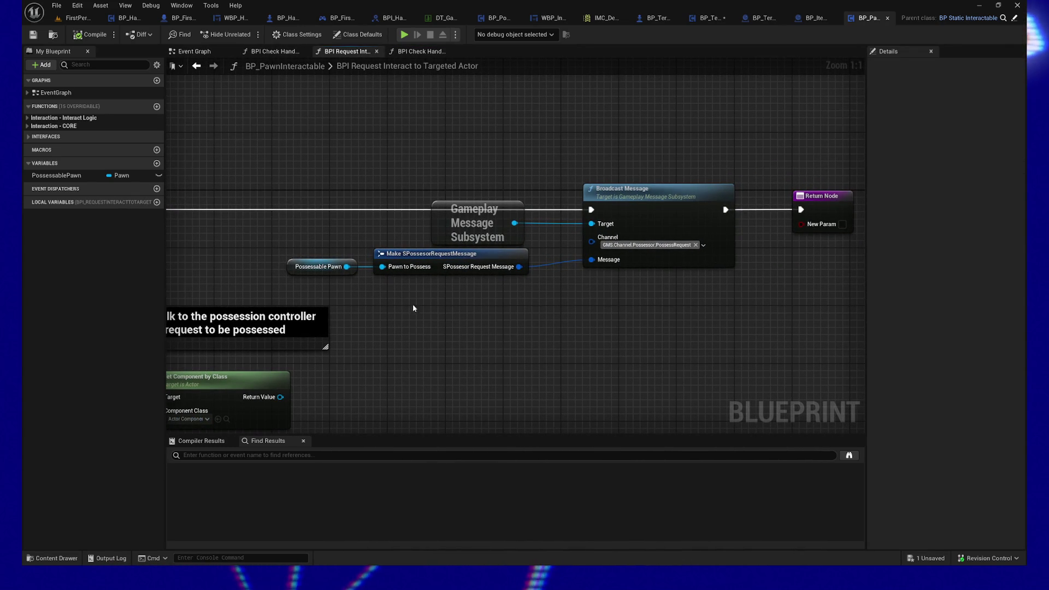
pyautogui.moveTo(277, 245); pyautogui.dragTo(338, 277)
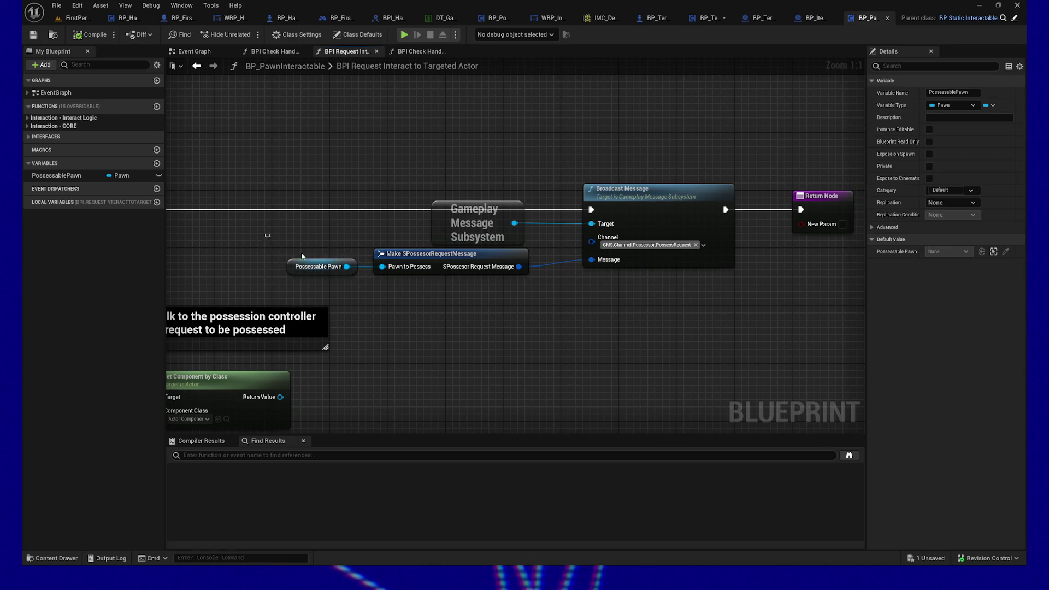
pyautogui.moveTo(283, 244); pyautogui.dragTo(379, 276)
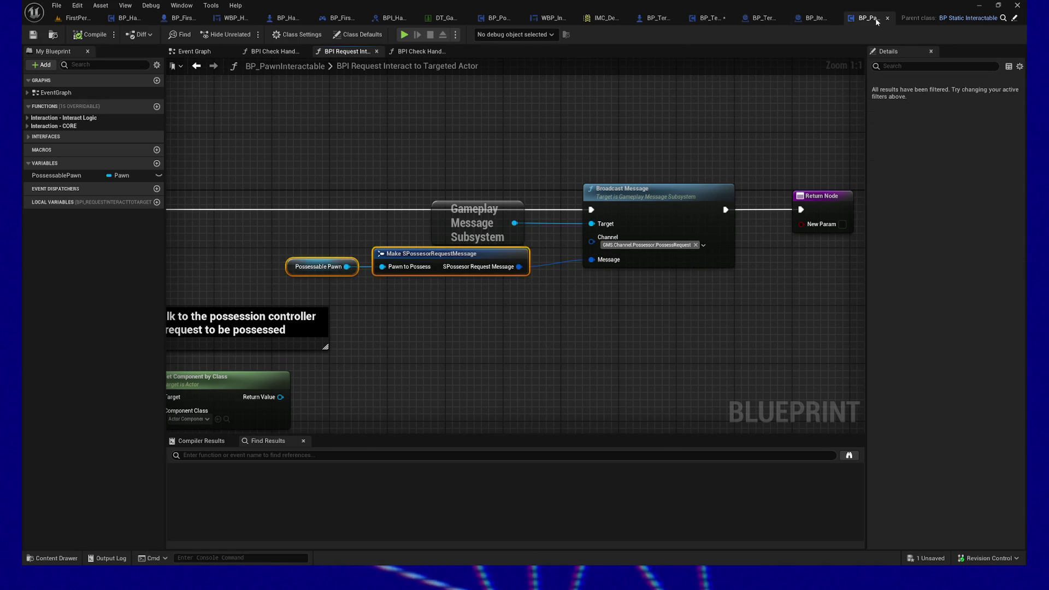
pyautogui.click(705, 19)
pyautogui.click(55, 199)
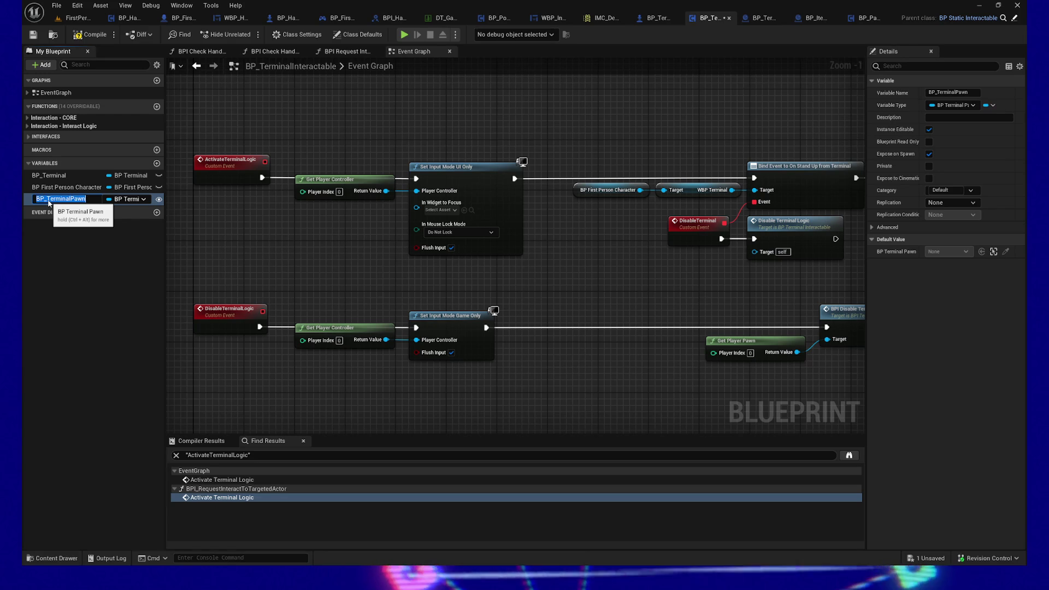
# Rename the BP_TerminalPawn variable to PossessablePawn, correcting an initial misspelling
pyautogui.click(50, 203)
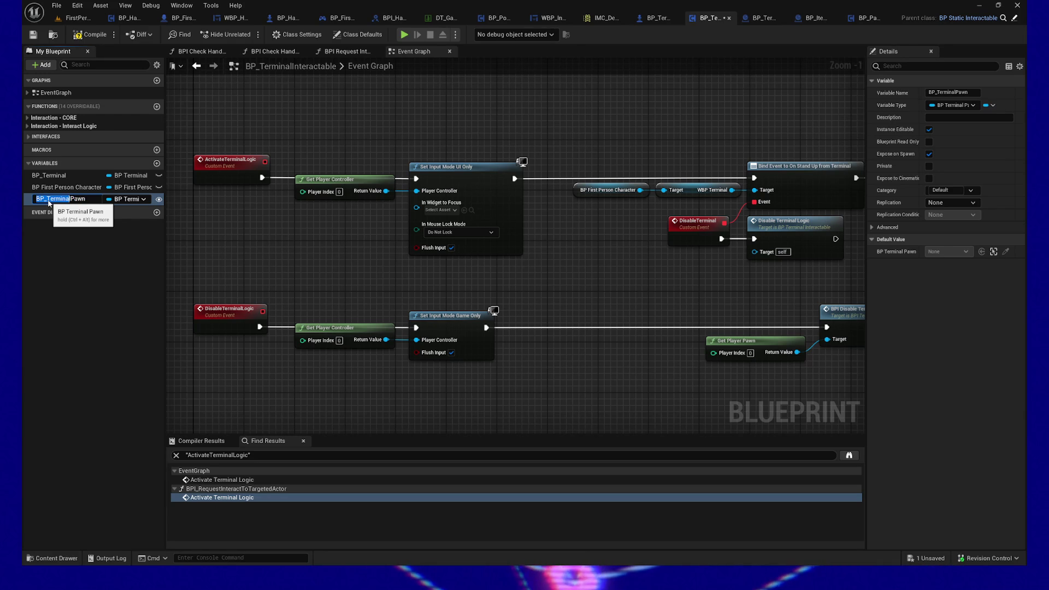
pyautogui.write('Possessa')
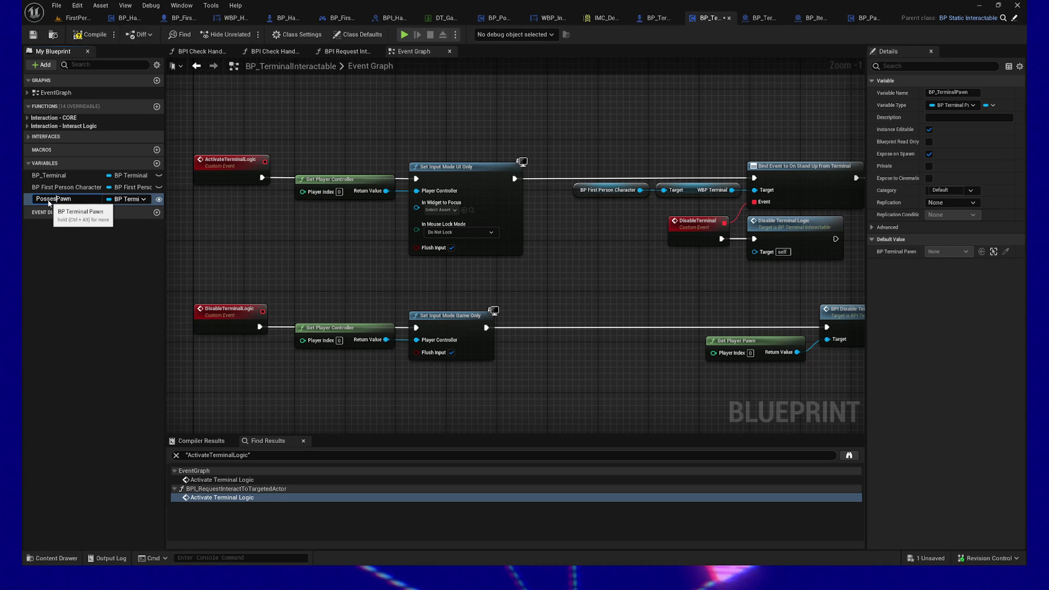
pyautogui.write('ble')
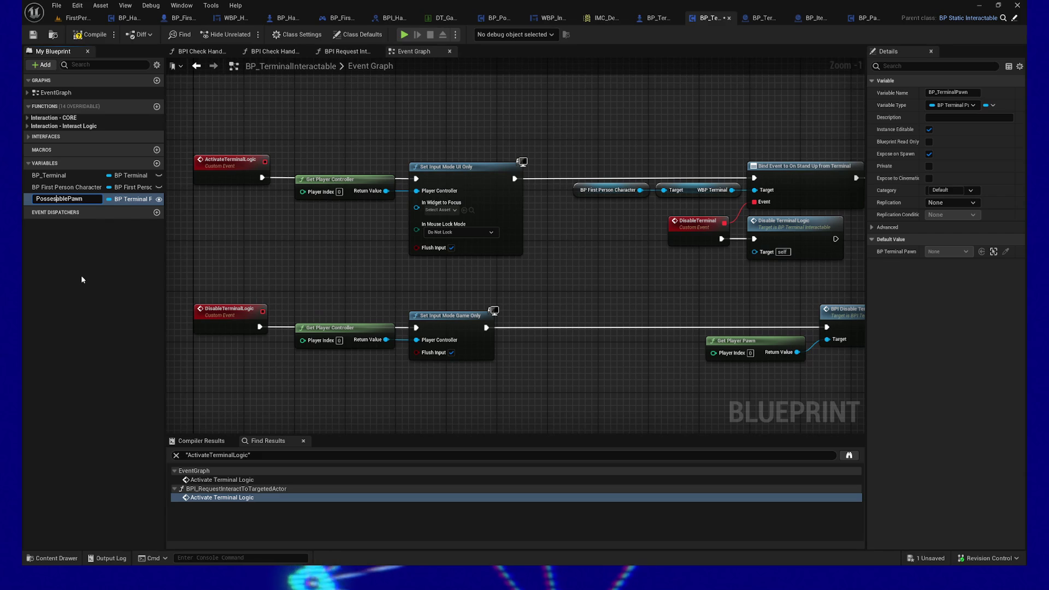
pyautogui.press('Return')
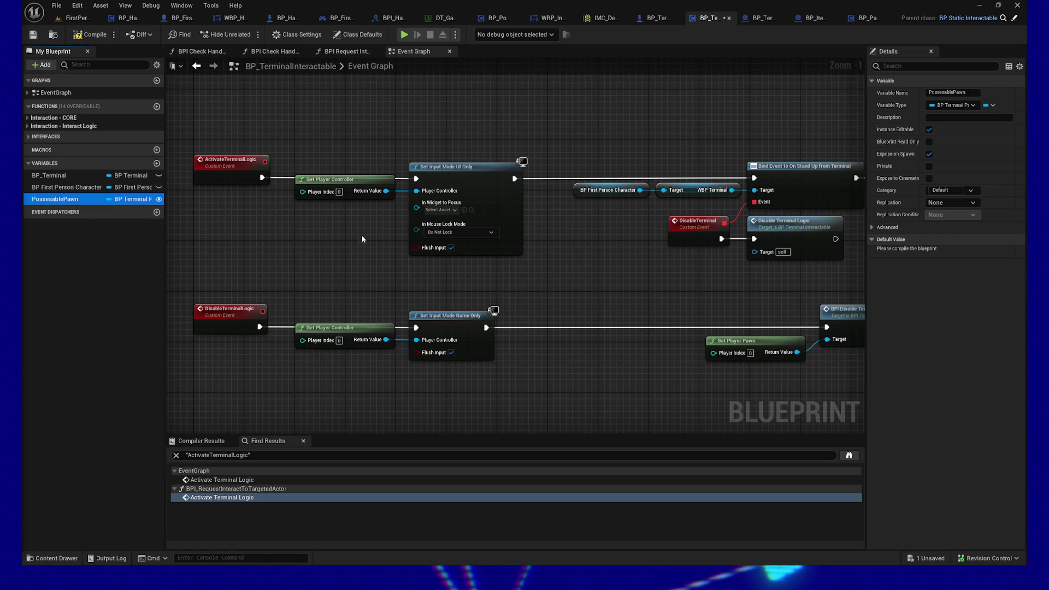
pyautogui.click(863, 18)
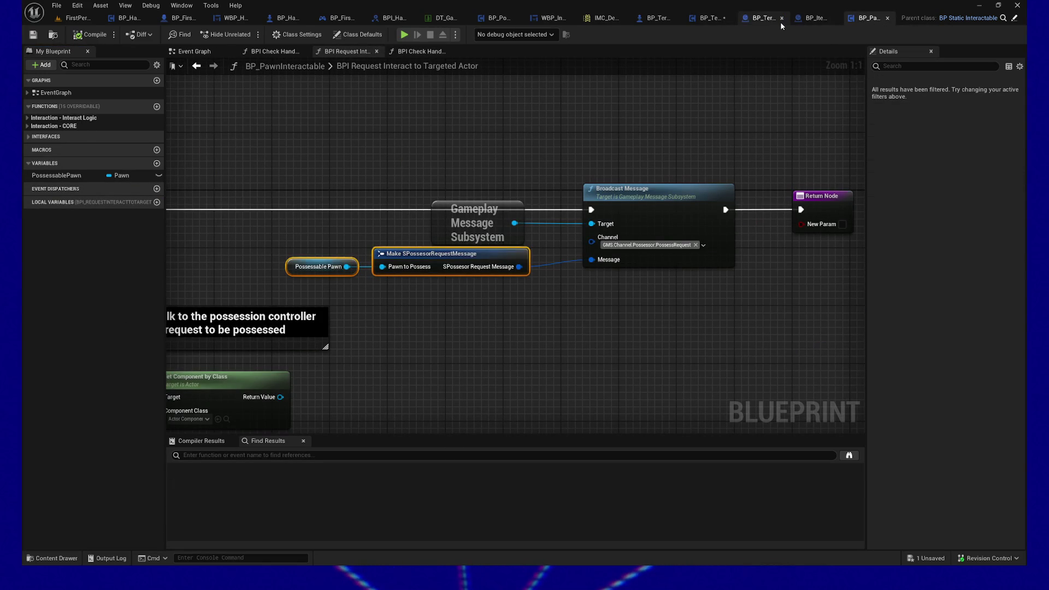
pyautogui.click(708, 18)
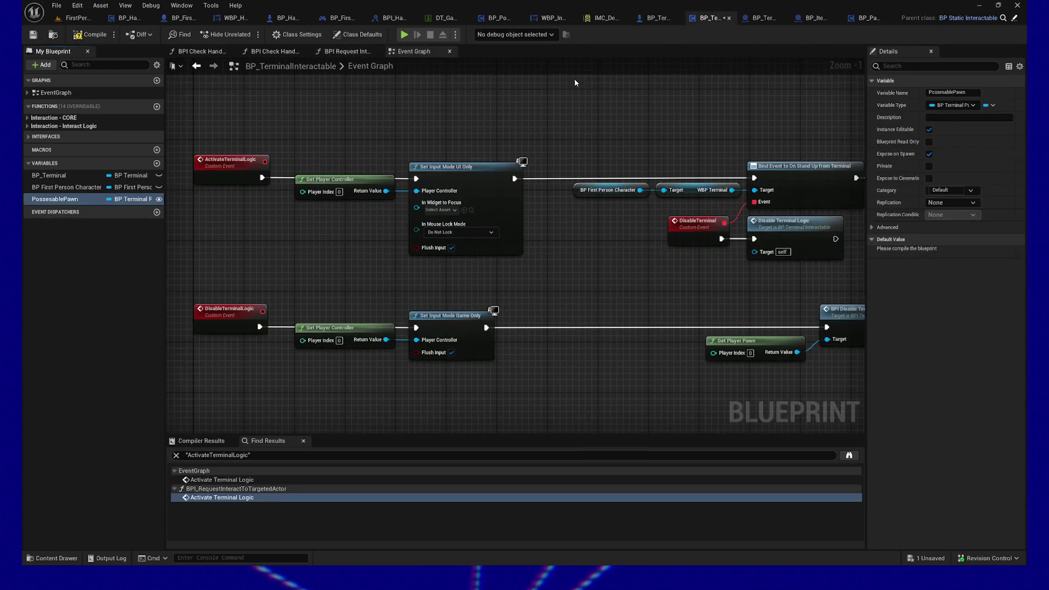
pyautogui.click(55, 199)
pyautogui.write('PossessablePawn')
pyautogui.press('Return')
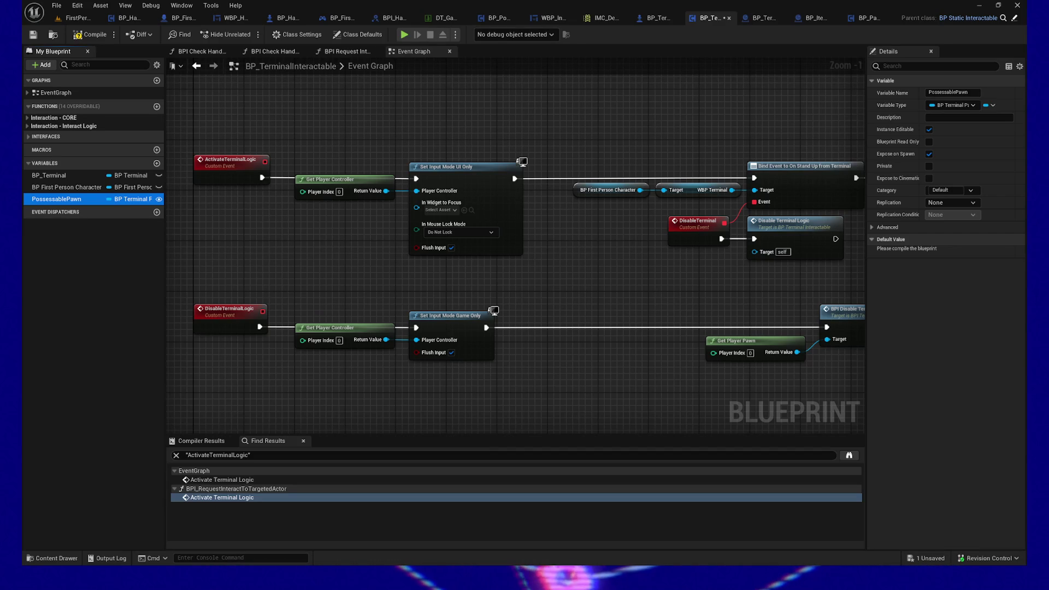
# Compile the Blueprint with F7 and frame the Event Begin Play area for a new node
pyautogui.moveTo(665, 234); pyautogui.dragTo(486, 232)
pyautogui.press('F7')
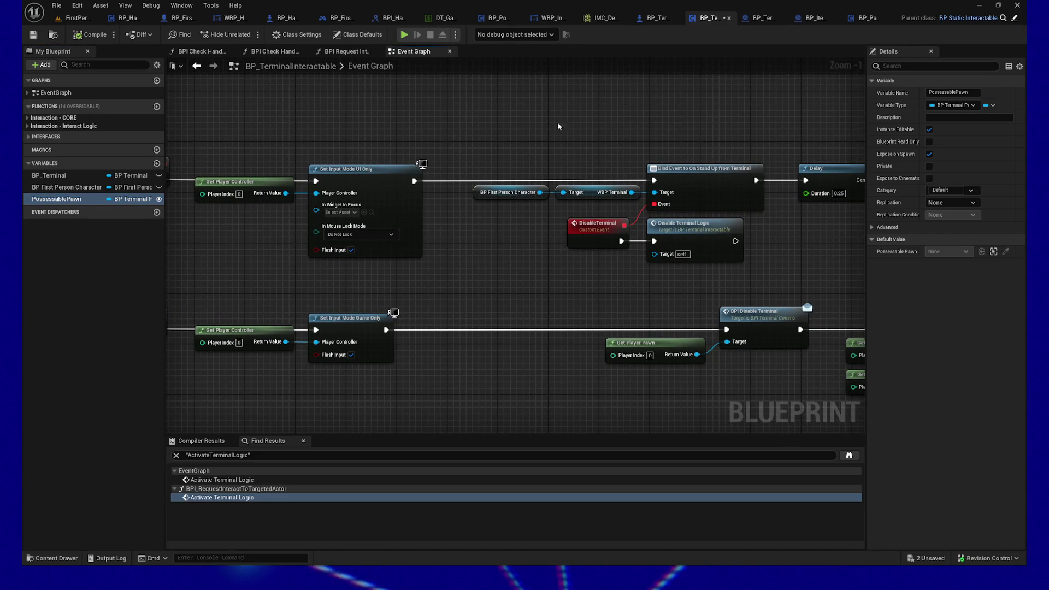
pyautogui.moveTo(674, 98); pyautogui.dragTo(505, 113)
pyautogui.moveTo(728, 109)
pyautogui.mouseDown()
pyautogui.moveTo(410, 108)
pyautogui.moveTo(690, 107)
pyautogui.mouseUp()
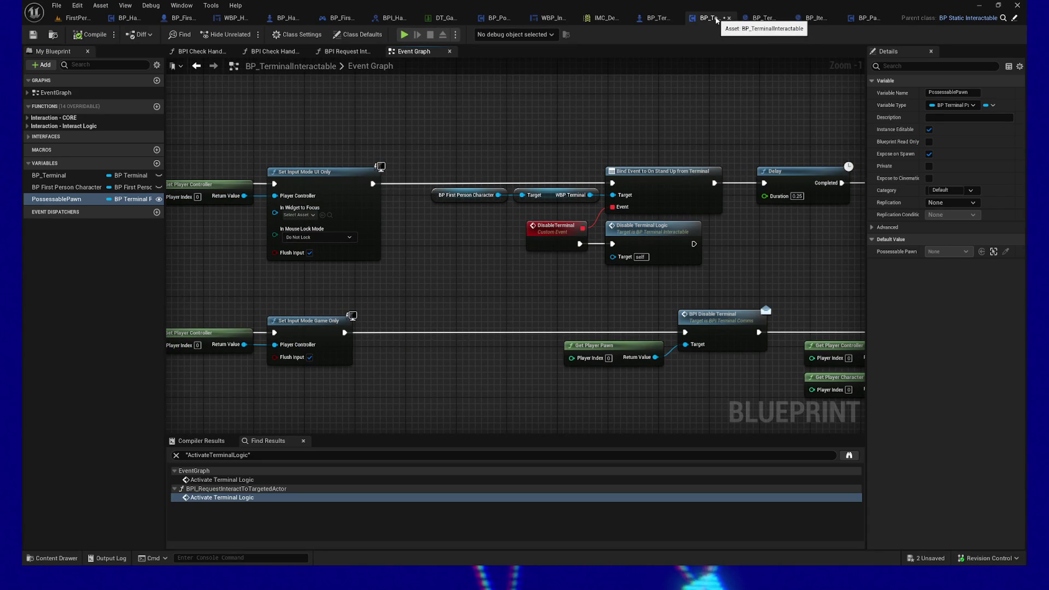
pyautogui.moveTo(508, 136); pyautogui.dragTo(630, 288)
pyautogui.rightClick(509, 218)
# Add a Get GameplayMessageSubsystem node via the 'gameplay message sub' search and position it near Event Begin Play
pyautogui.write('gameplay message s')
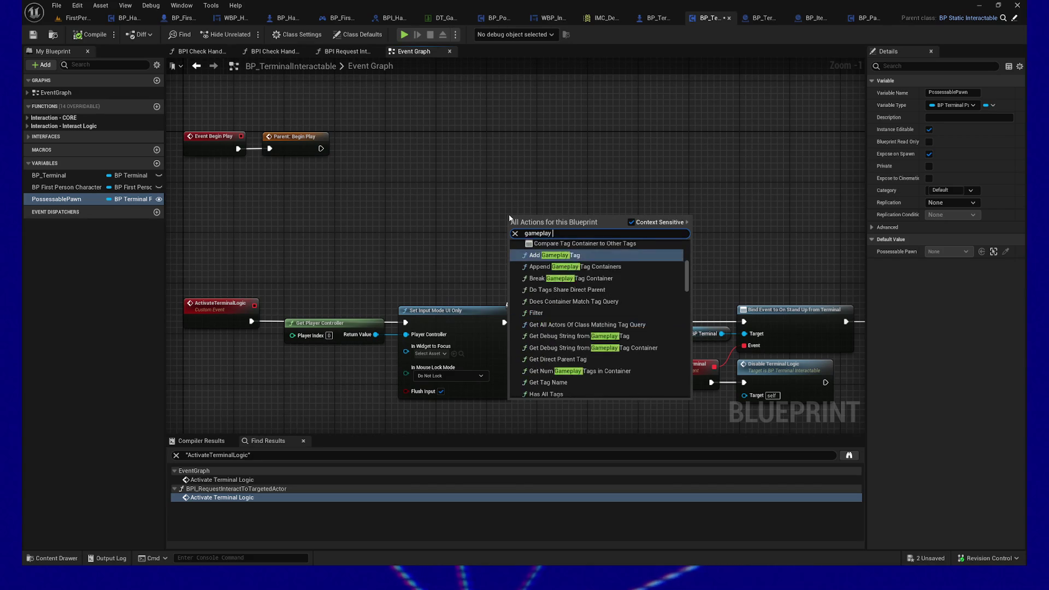
pyautogui.write('ub')
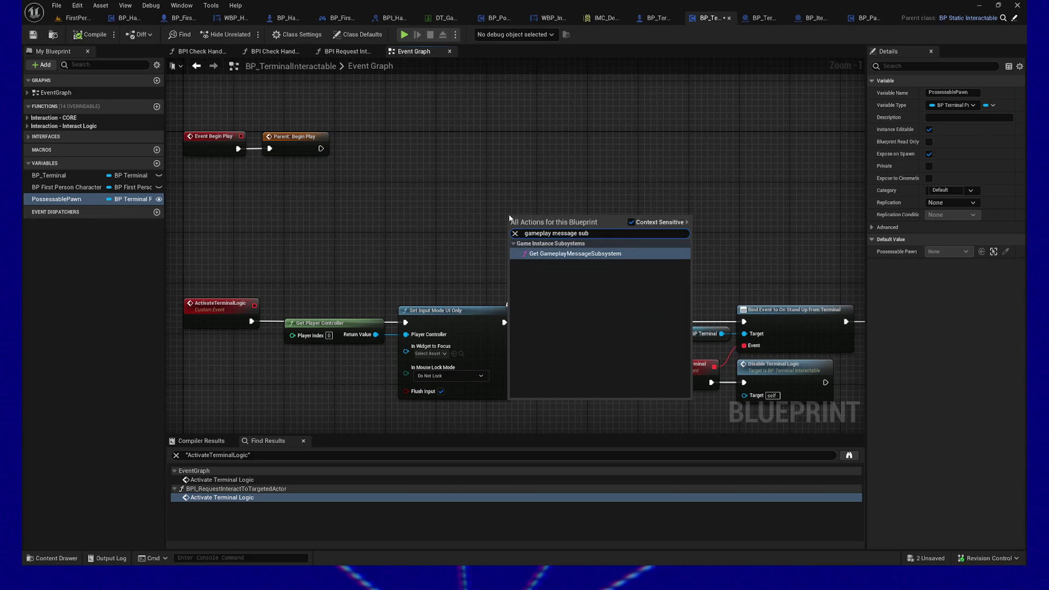
pyautogui.press('Return')
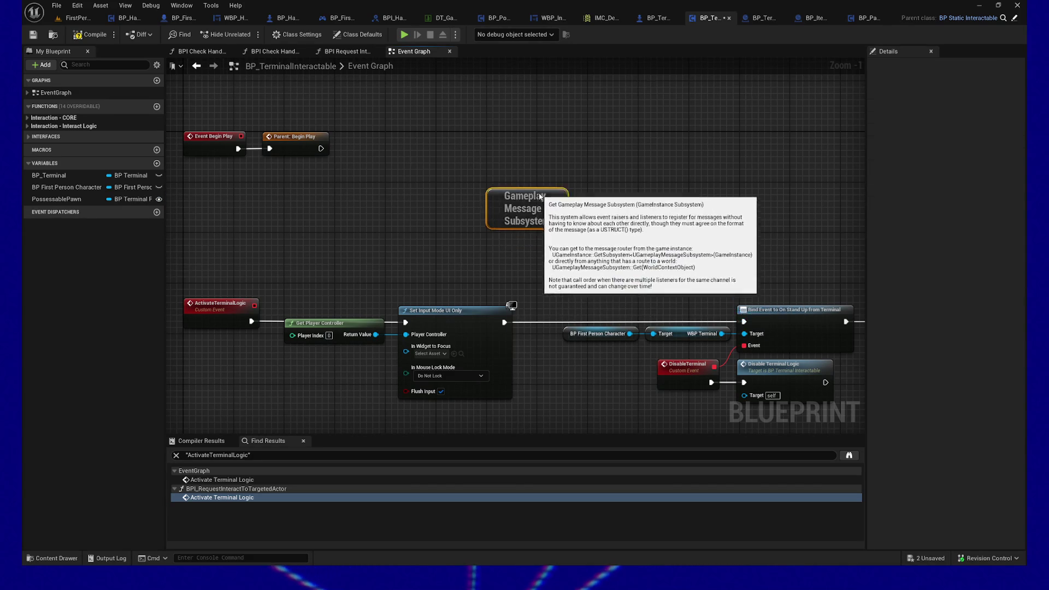
pyautogui.moveTo(611, 199); pyautogui.dragTo(564, 217)
pyautogui.click(497, 239)
pyautogui.click(500, 232)
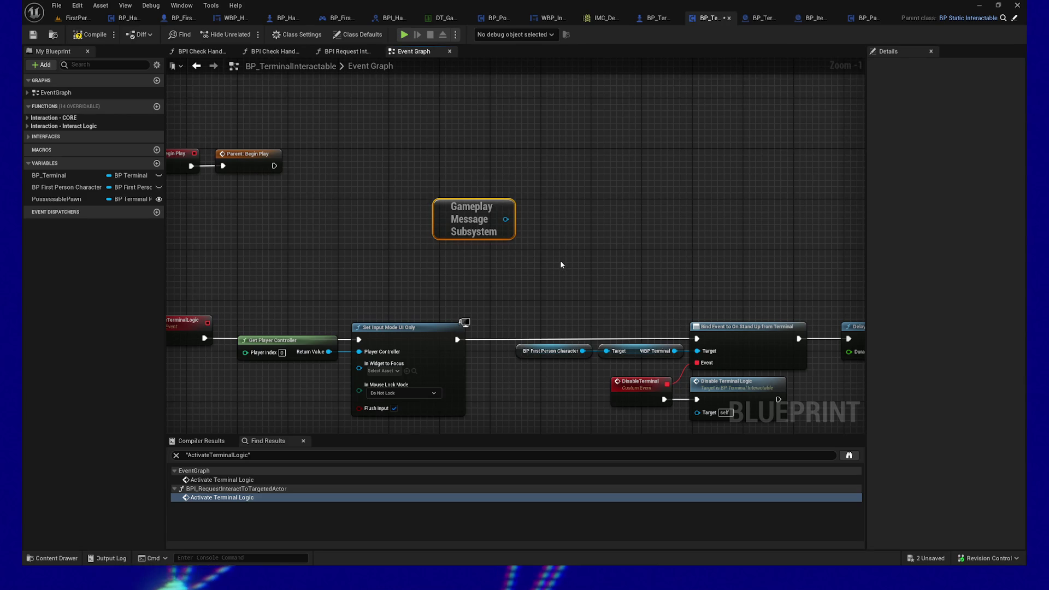
pyautogui.click(401, 201)
pyautogui.click(497, 232)
pyautogui.moveTo(363, 175); pyautogui.dragTo(503, 235)
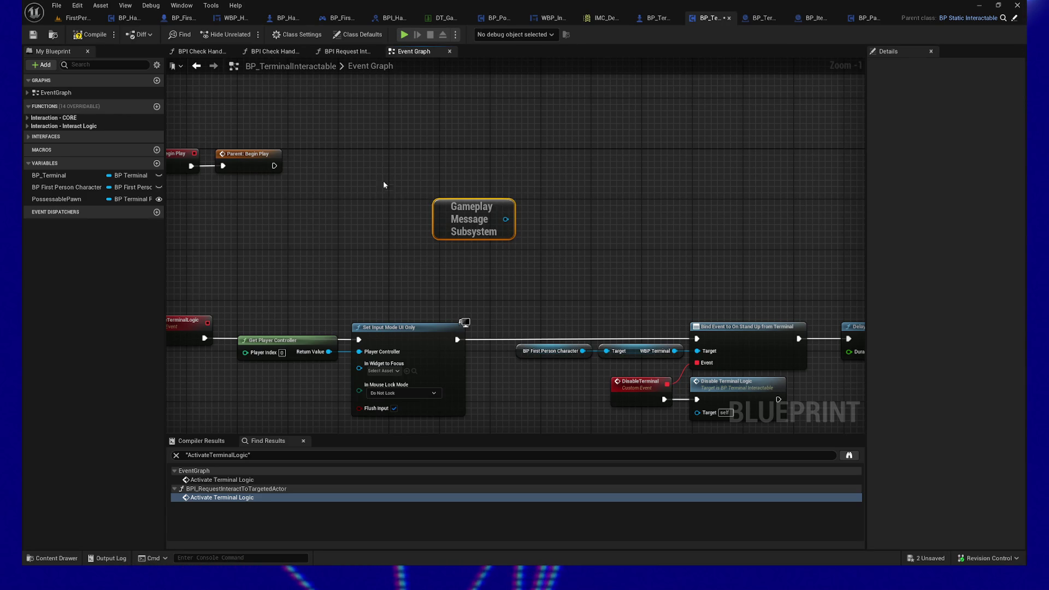
pyautogui.moveTo(431, 200); pyautogui.dragTo(604, 266)
pyautogui.moveTo(409, 191); pyautogui.dragTo(333, 222)
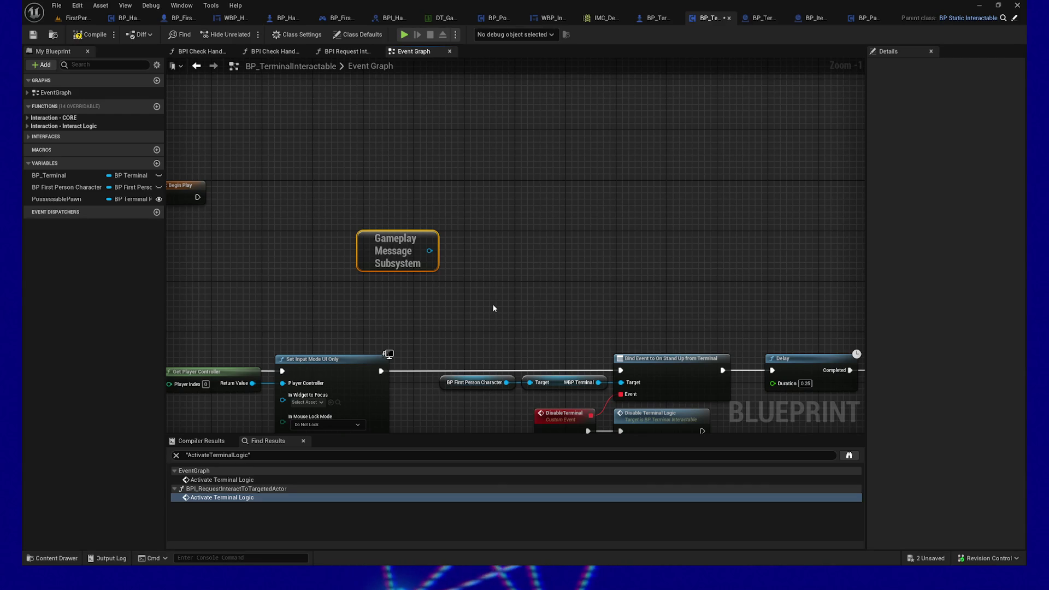
# Add a Broadcast Message node wired from the subsystem's output and position both nodes
pyautogui.moveTo(431, 266)
pyautogui.mouseDown()
pyautogui.moveTo(519, 268)
pyautogui.moveTo(479, 266)
pyautogui.mouseUp()
pyautogui.write('brod')
pyautogui.press('BackSpace')
pyautogui.write('oadcast')
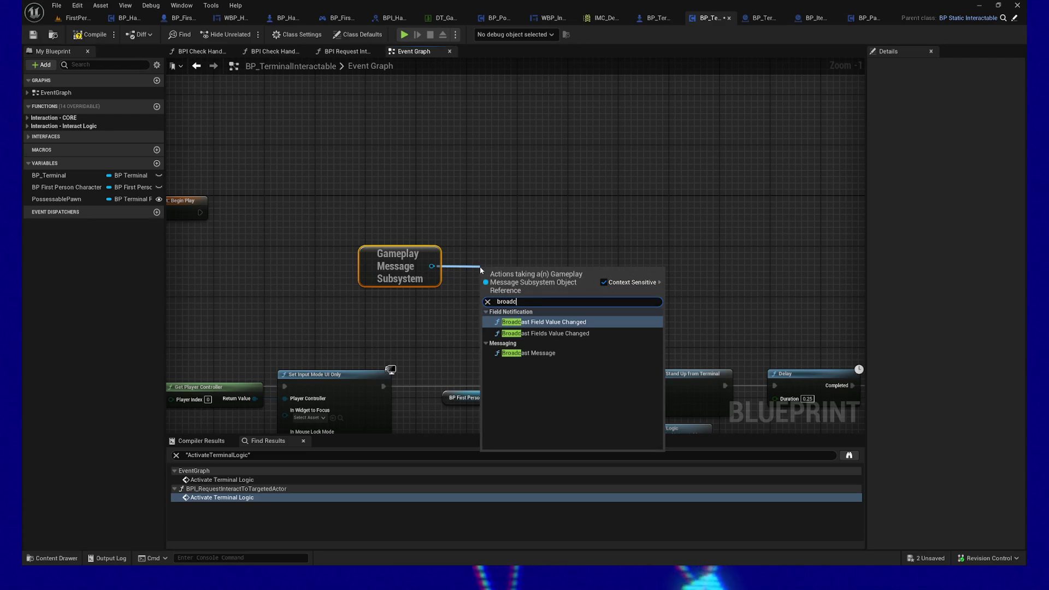
pyautogui.click(548, 353)
pyautogui.moveTo(531, 275); pyautogui.dragTo(518, 243)
pyautogui.moveTo(306, 222); pyautogui.dragTo(574, 314)
pyautogui.moveTo(534, 244); pyautogui.dragTo(566, 238)
# Set the Broadcast Message Channel to the PossessRequest gameplay tag
pyautogui.click(550, 276)
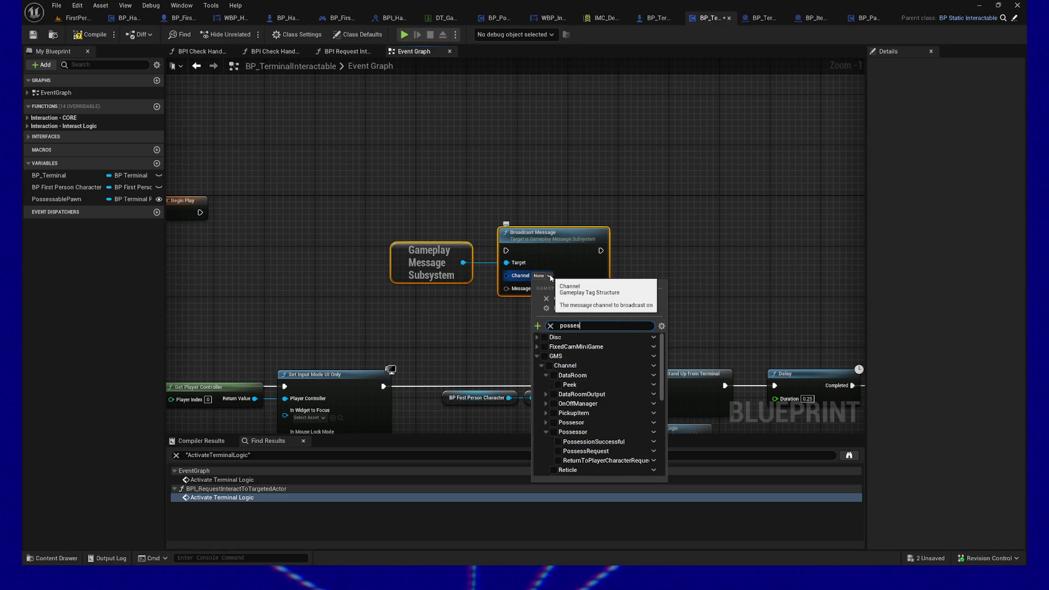
pyautogui.write('s')
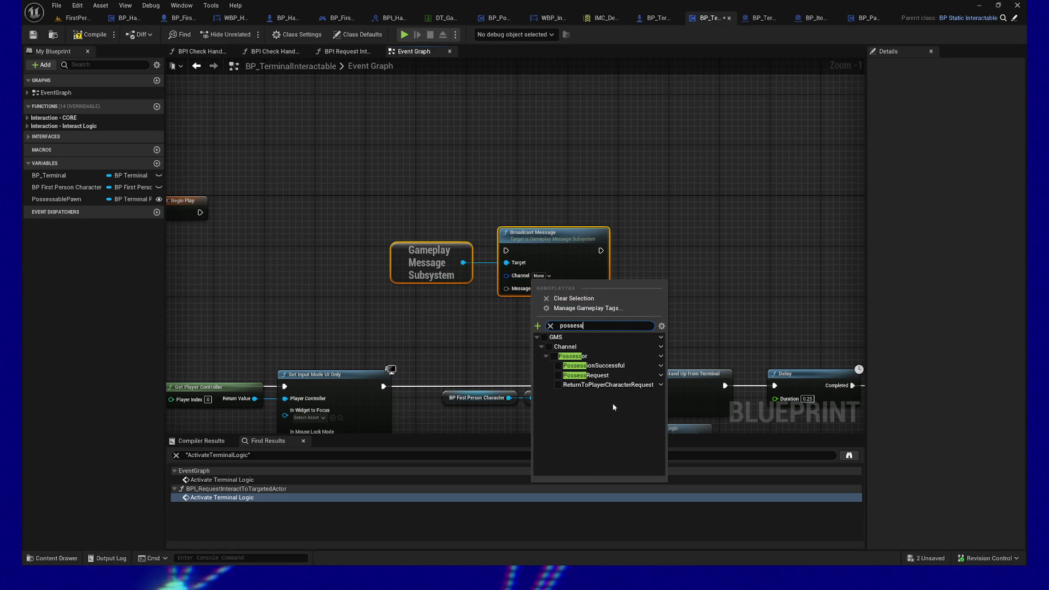
pyautogui.click(558, 376)
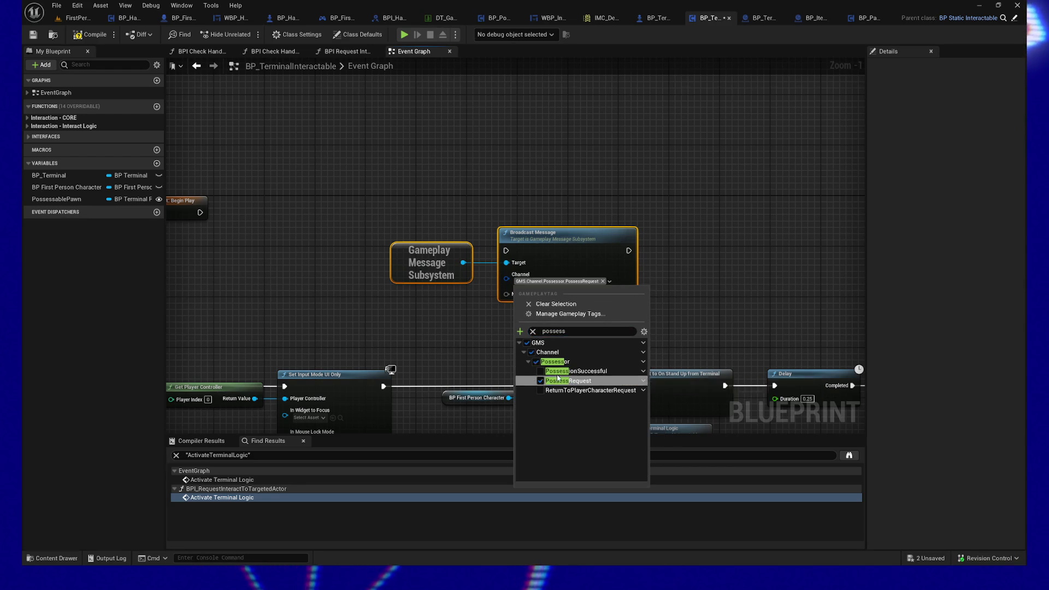
pyautogui.click(468, 339)
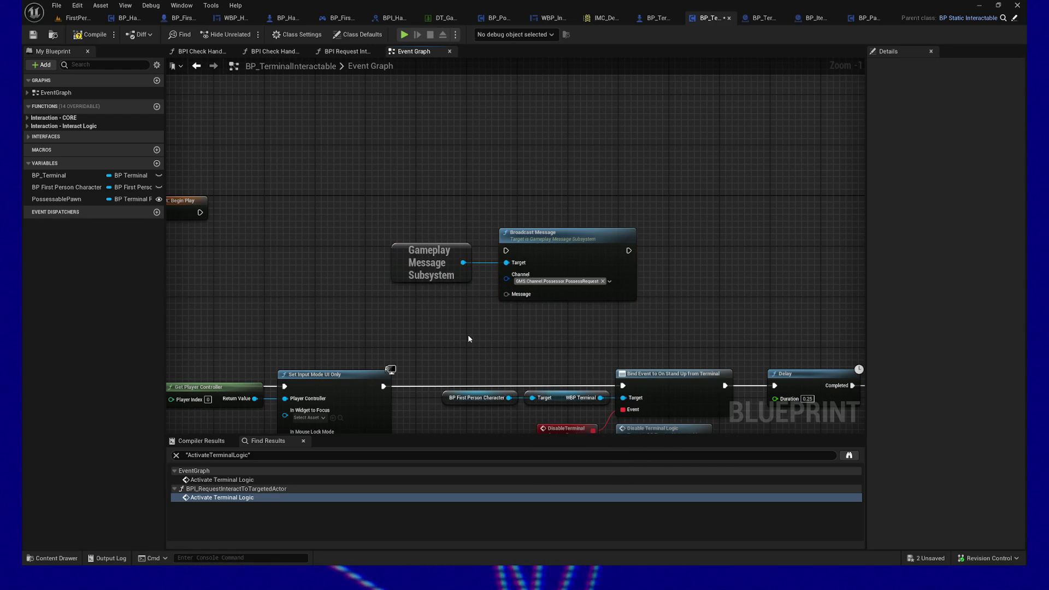
pyautogui.moveTo(550, 346); pyautogui.dragTo(586, 355)
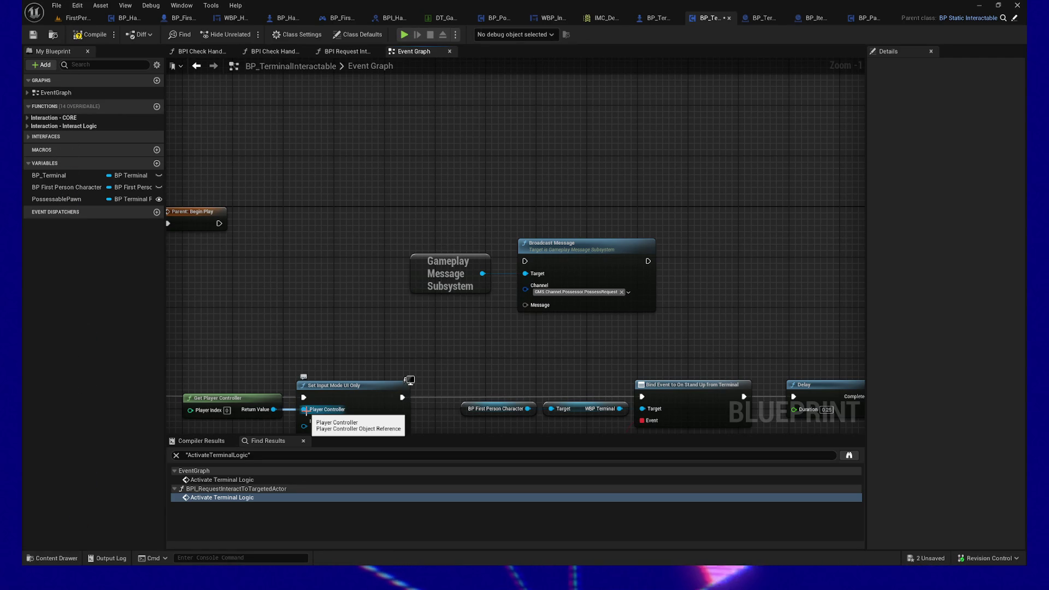
# Create a Make SPossesorRequestMessage node from the Message pin via 'sposs' and place it left of Broadcast Message
pyautogui.rightClick(524, 305)
pyautogui.press('Escape')
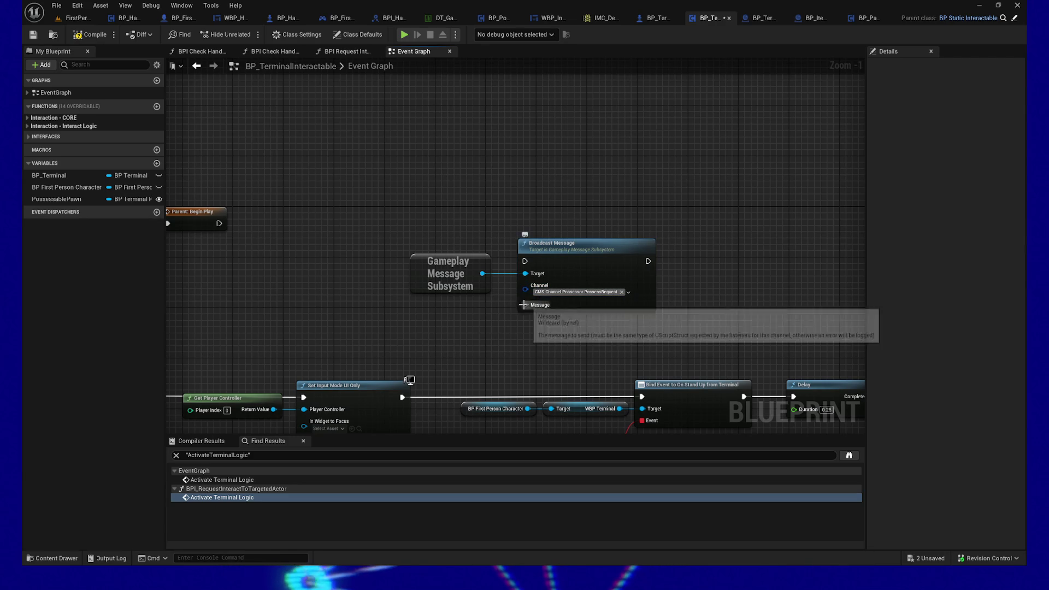
pyautogui.moveTo(525, 304); pyautogui.dragTo(450, 326)
pyautogui.write('sposs')
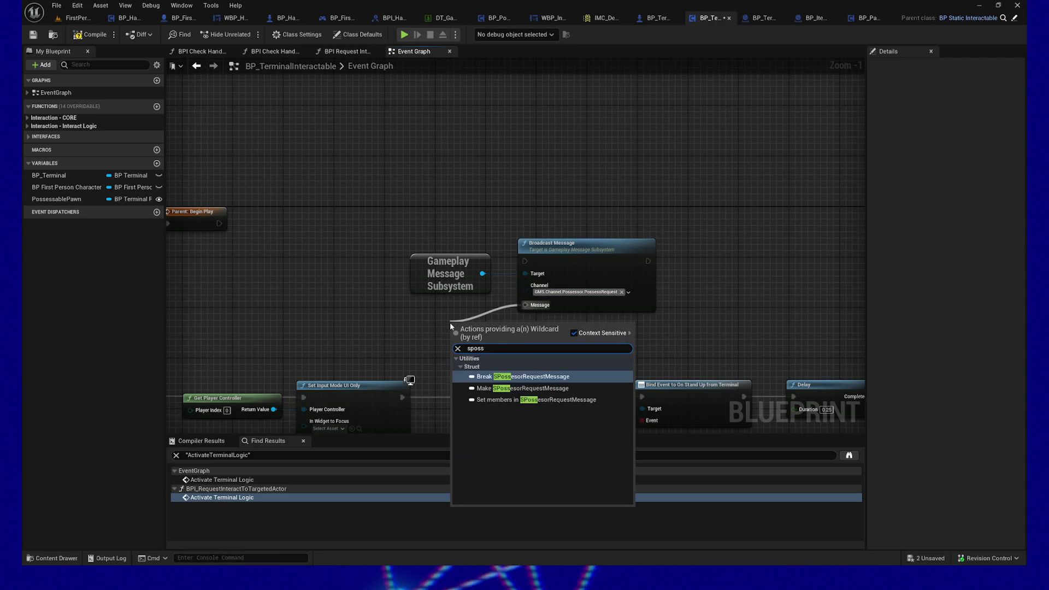
pyautogui.click(560, 388)
pyautogui.moveTo(481, 323); pyautogui.dragTo(390, 302)
pyautogui.moveTo(391, 240); pyautogui.dragTo(469, 333)
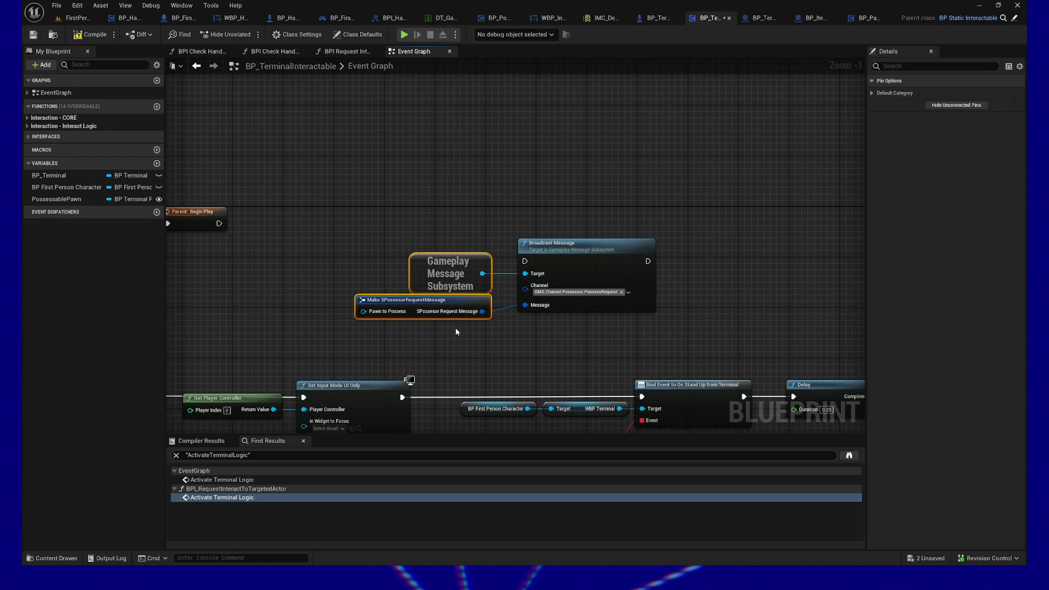
# Add a PossessablePawn getter feeding the message's Pawn to Possess input
pyautogui.moveTo(457, 330); pyautogui.dragTo(538, 338)
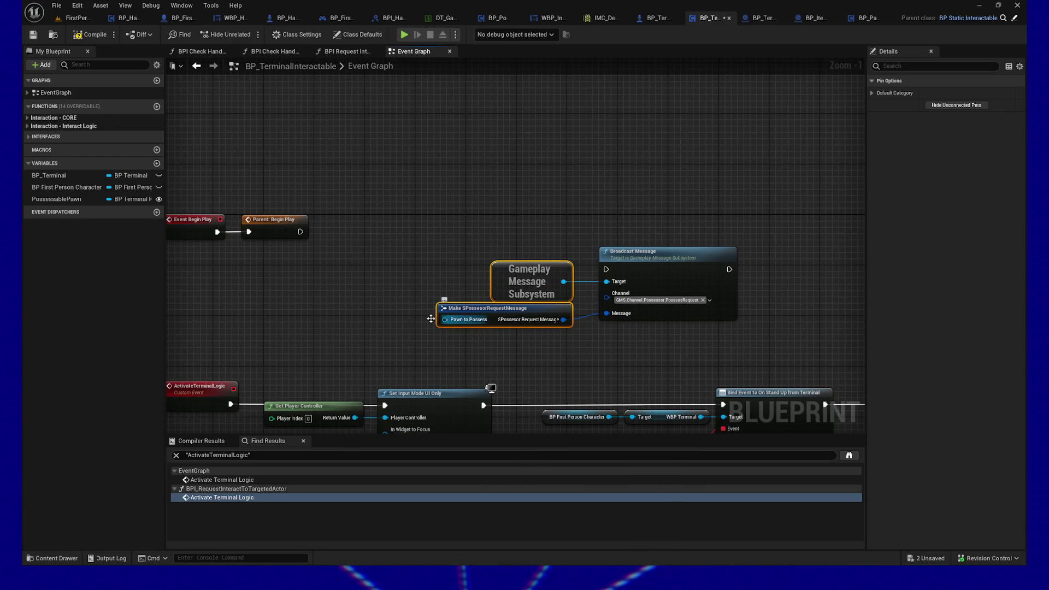
pyautogui.moveTo(76, 201)
pyautogui.mouseDown()
pyautogui.moveTo(328, 311)
pyautogui.moveTo(447, 322)
pyautogui.mouseUp()
pyautogui.press('Escape')
pyautogui.click(385, 325)
pyautogui.moveTo(377, 234); pyautogui.dragTo(707, 357)
pyautogui.moveTo(577, 344)
pyautogui.mouseDown()
pyautogui.moveTo(697, 258)
pyautogui.moveTo(588, 279)
pyautogui.mouseUp()
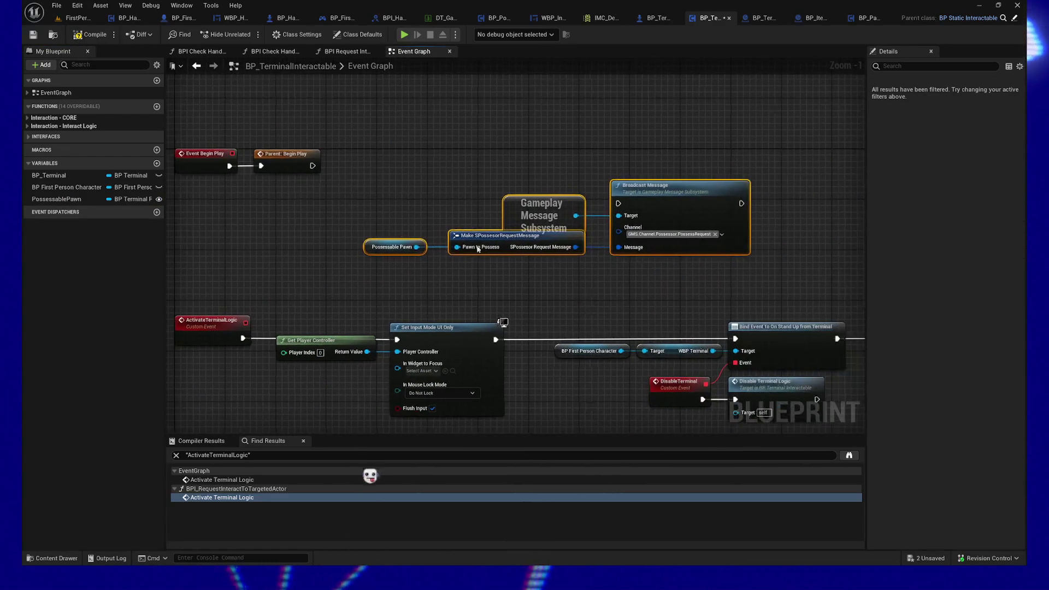
# Look over the Event Graph and box-select the four broadcast-related nodes
pyautogui.moveTo(357, 229)
pyautogui.mouseDown()
pyautogui.moveTo(487, 257)
pyautogui.moveTo(489, 268)
pyautogui.mouseUp()
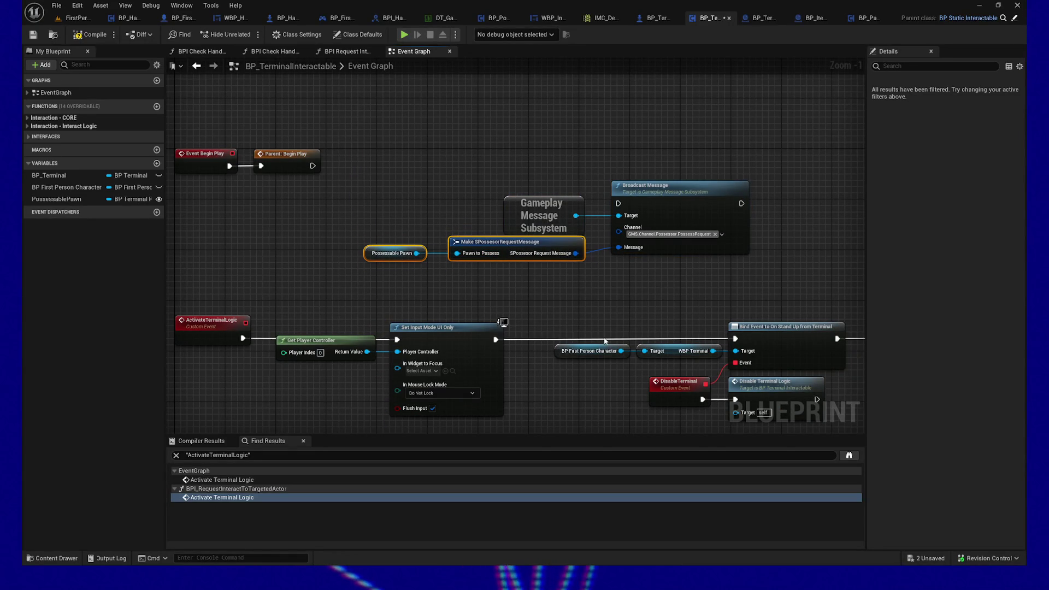
pyautogui.moveTo(604, 310); pyautogui.dragTo(625, 225)
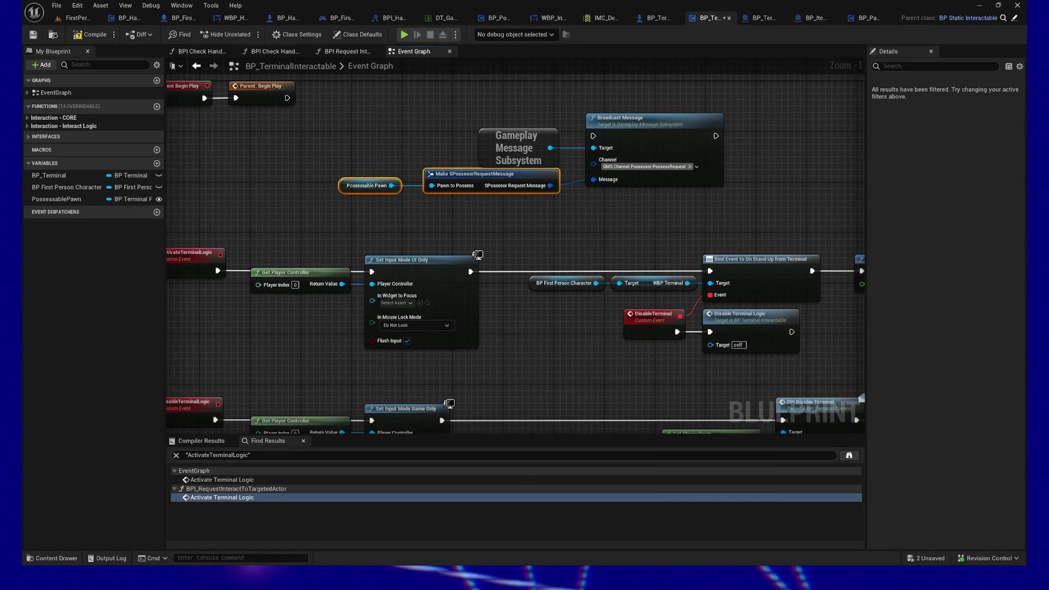
pyautogui.moveTo(704, 231); pyautogui.dragTo(316, 223)
pyautogui.moveTo(696, 206)
pyautogui.mouseDown()
pyautogui.moveTo(376, 209)
pyautogui.moveTo(362, 197)
pyautogui.moveTo(600, 153)
pyautogui.moveTo(831, 227)
pyautogui.mouseUp()
pyautogui.moveTo(284, 223)
pyautogui.mouseDown()
pyautogui.moveTo(429, 234)
pyautogui.moveTo(419, 169)
pyautogui.moveTo(358, 250)
pyautogui.mouseUp()
pyautogui.moveTo(391, 176); pyautogui.dragTo(779, 257)
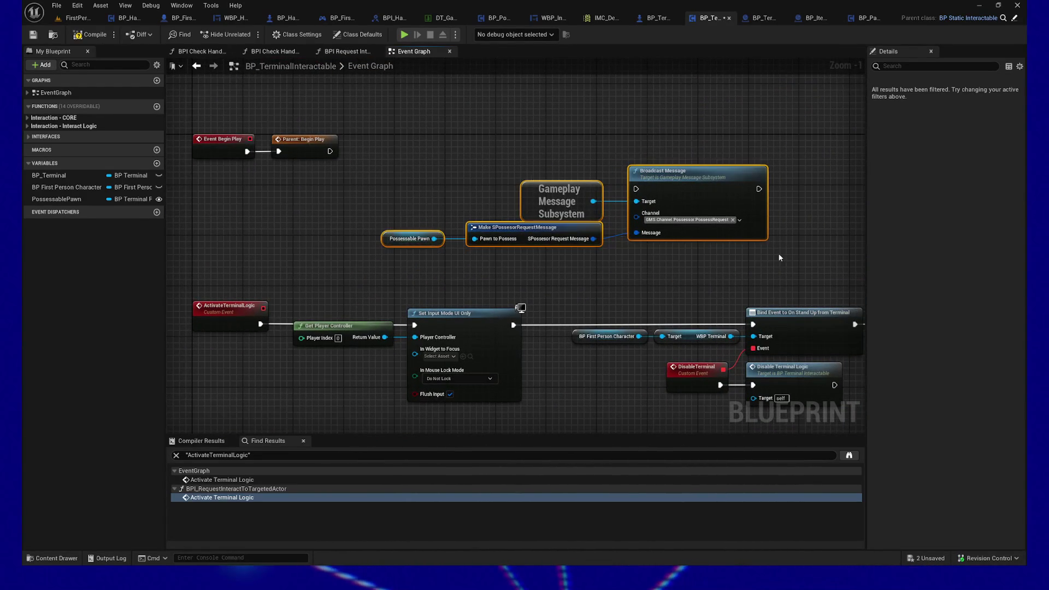
# Move the four broadcast nodes into BPI Request Interact to Targeted Actor, below the Camera Animation comment
pyautogui.press('Delete')
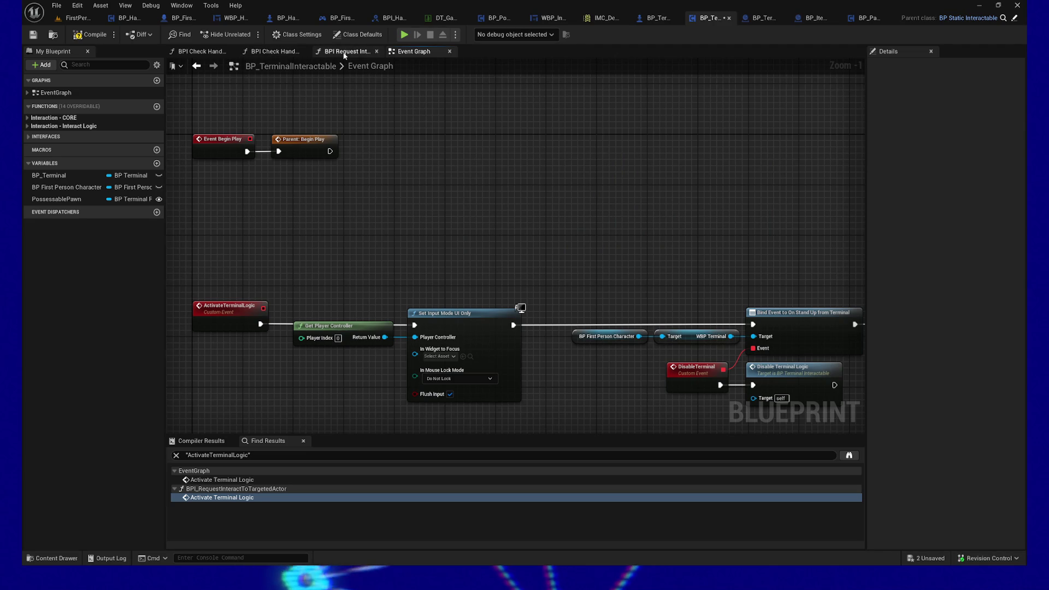
pyautogui.click(344, 52)
pyautogui.moveTo(536, 123)
pyautogui.mouseDown()
pyautogui.moveTo(485, 134)
pyautogui.moveTo(571, 90)
pyautogui.mouseUp()
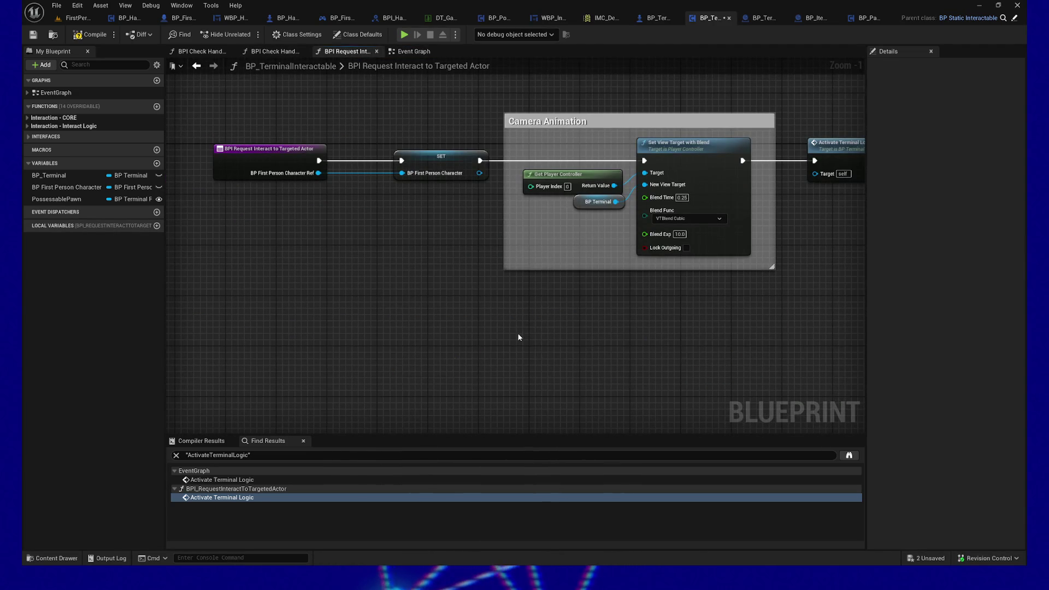
pyautogui.hotkey('ctrl', 'v')
pyautogui.moveTo(430, 303)
pyautogui.mouseDown()
pyautogui.moveTo(361, 298)
pyautogui.moveTo(491, 377)
pyautogui.mouseUp()
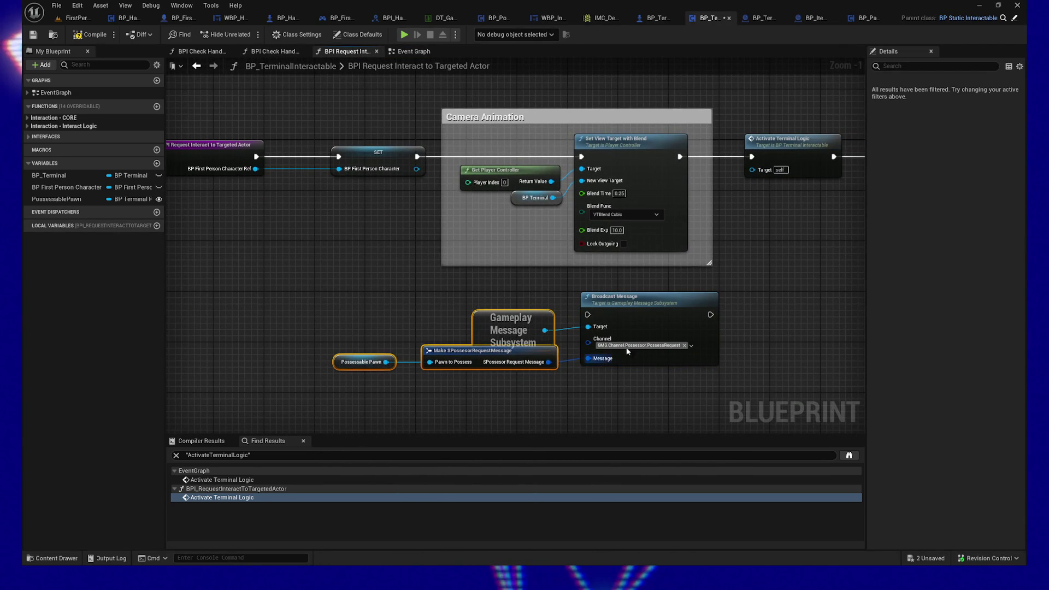
pyautogui.click(628, 301)
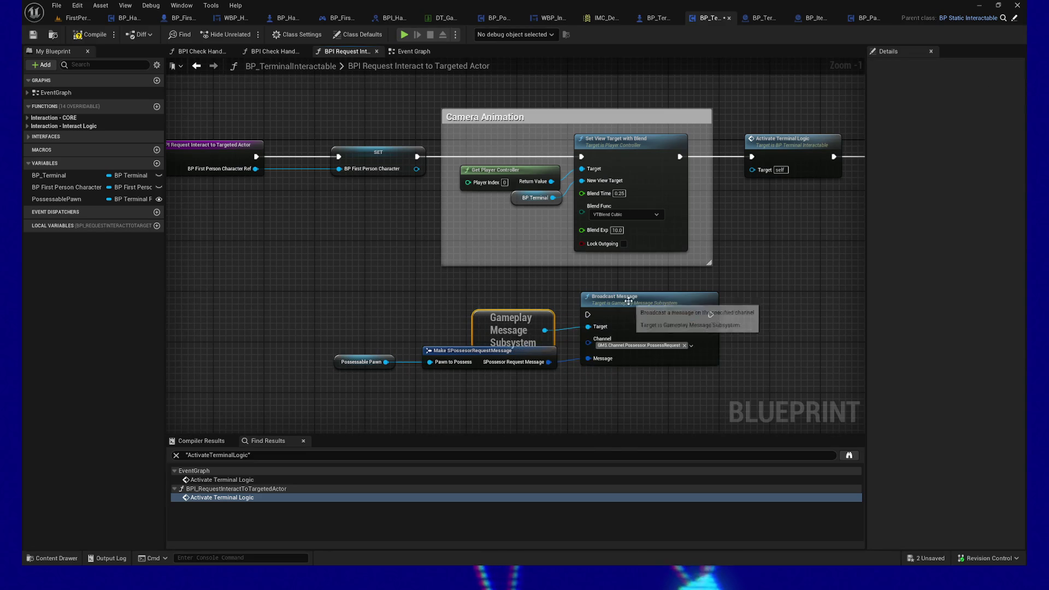
pyautogui.keyDown('ctrl'); pyautogui.click(628, 301); pyautogui.keyUp('ctrl')
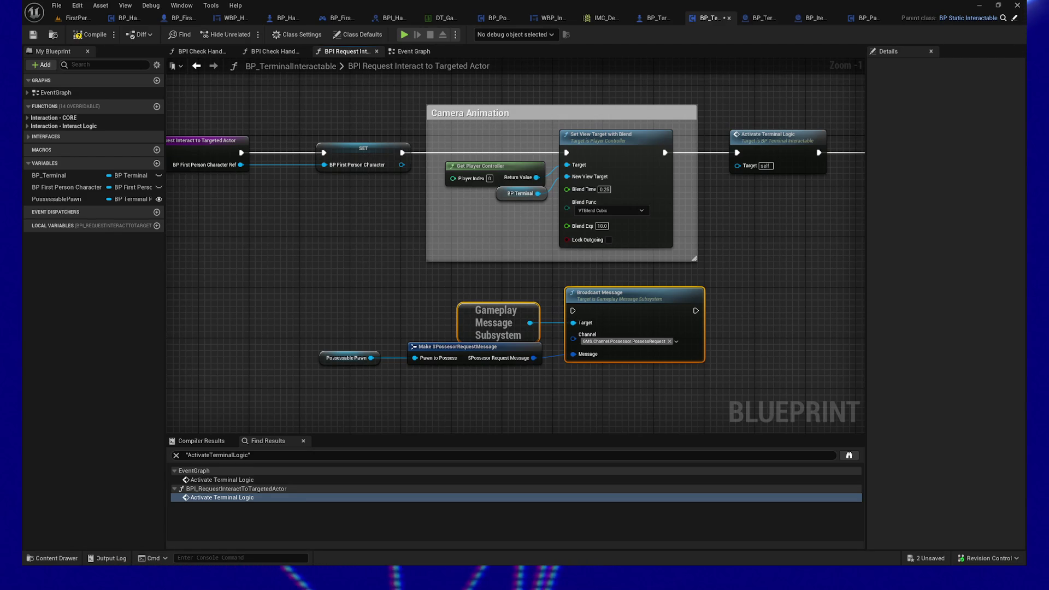
# Shift Activate Terminal Logic and the Return Node right to make room for the broadcast nodes
pyautogui.click(513, 392)
pyautogui.moveTo(474, 336); pyautogui.dragTo(699, 386)
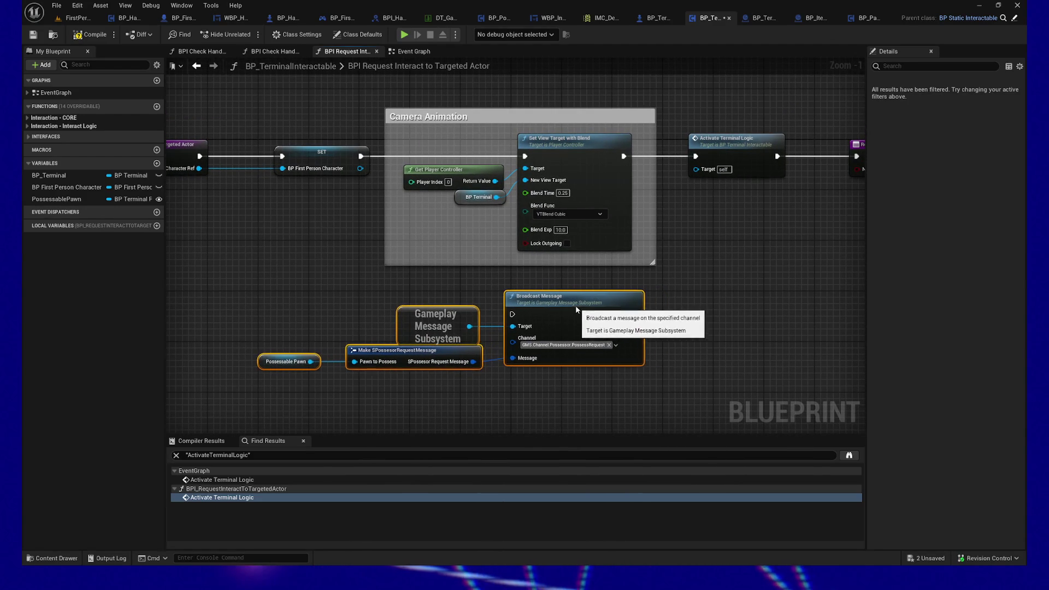
pyautogui.moveTo(686, 246); pyautogui.dragTo(606, 262)
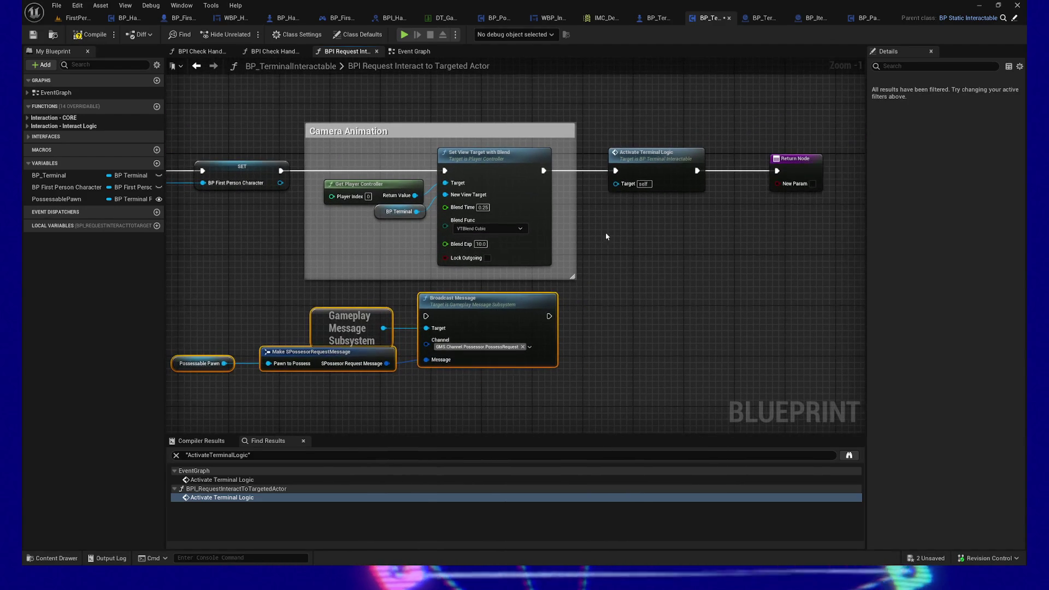
pyautogui.moveTo(598, 140); pyautogui.dragTo(909, 233)
pyautogui.moveTo(522, 299); pyautogui.dragTo(601, 296)
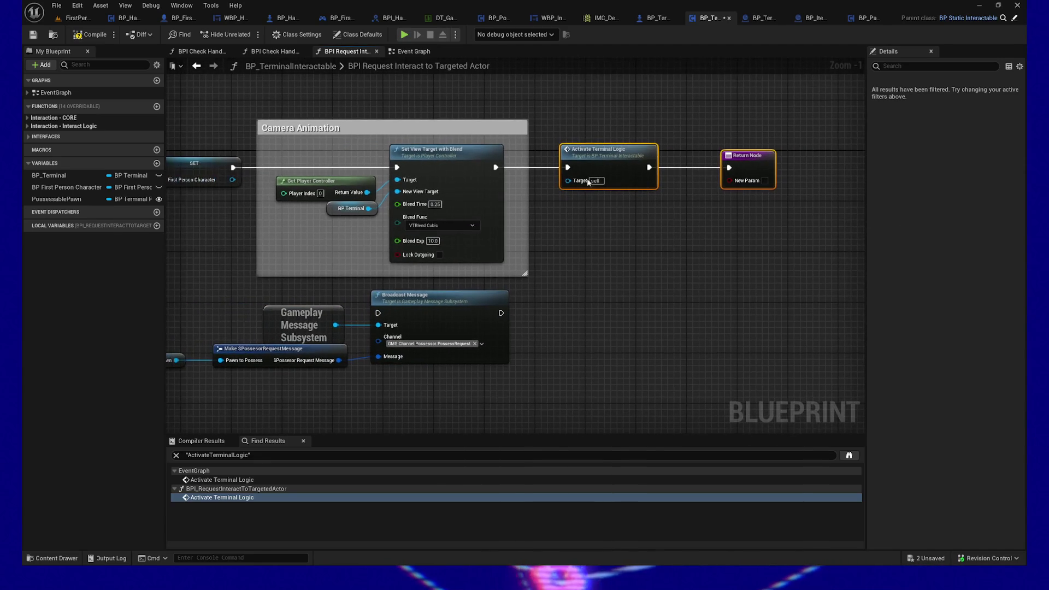
pyautogui.press('Right')
pyautogui.press('Right')
pyautogui.press('Right')
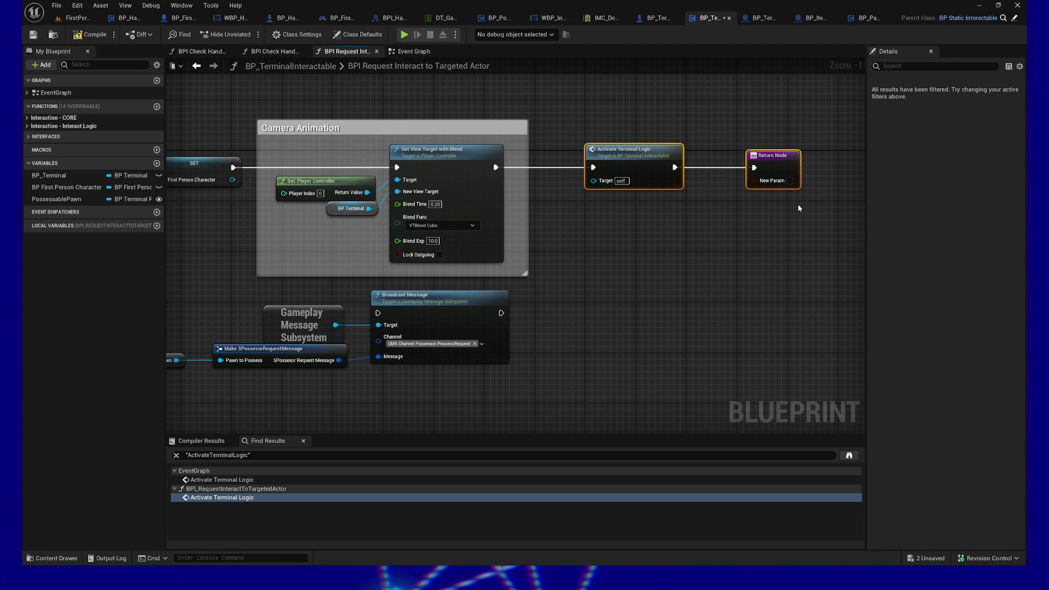
pyautogui.moveTo(623, 339); pyautogui.dragTo(660, 331)
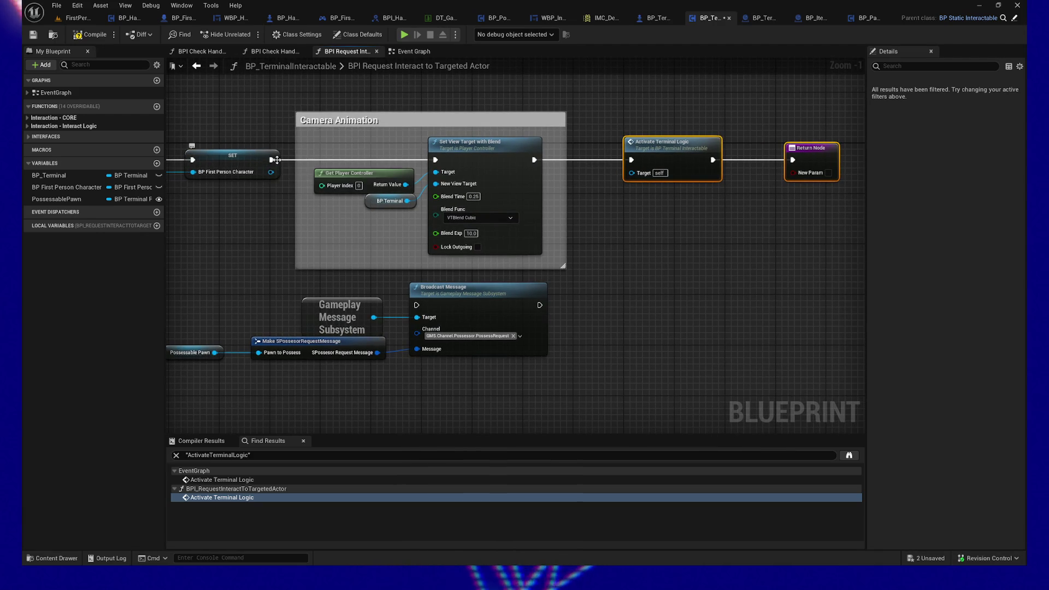
# Wire SET's exec into Broadcast Message, and Broadcast Message's exec out into Activate Terminal Logic
pyautogui.moveTo(271, 159); pyautogui.dragTo(416, 305)
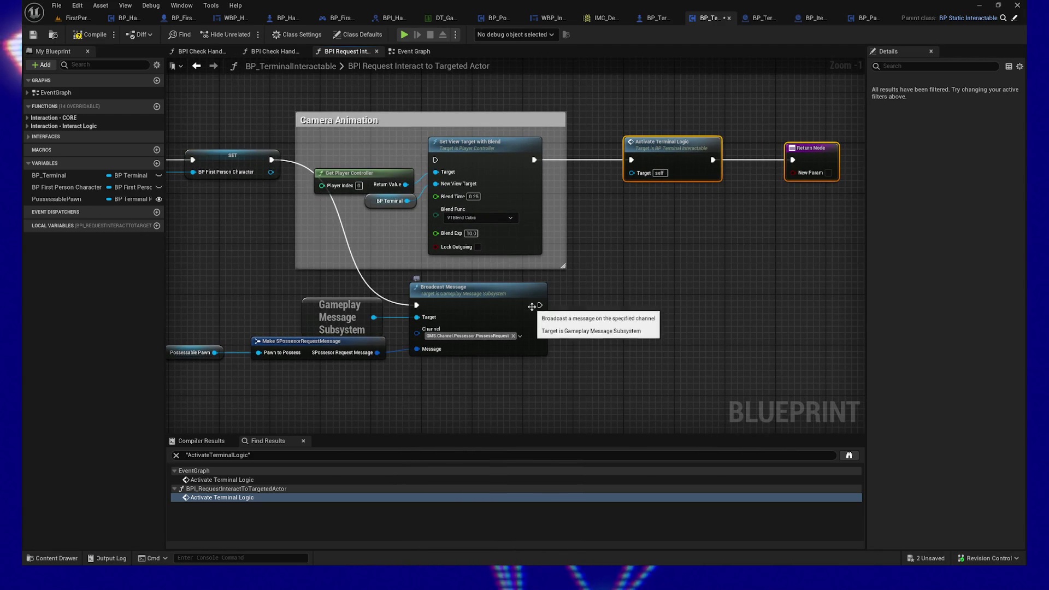
pyautogui.moveTo(539, 305)
pyautogui.mouseDown()
pyautogui.moveTo(628, 147)
pyautogui.moveTo(632, 160)
pyautogui.mouseUp()
pyautogui.moveTo(654, 259)
pyautogui.mouseDown()
pyautogui.moveTo(625, 257)
pyautogui.moveTo(697, 257)
pyautogui.mouseUp()
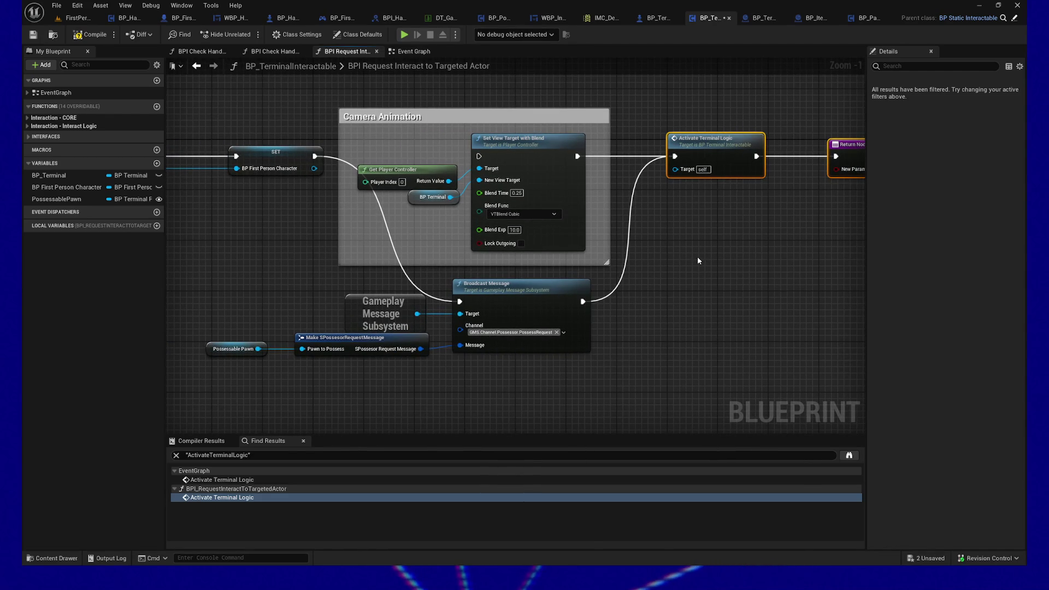
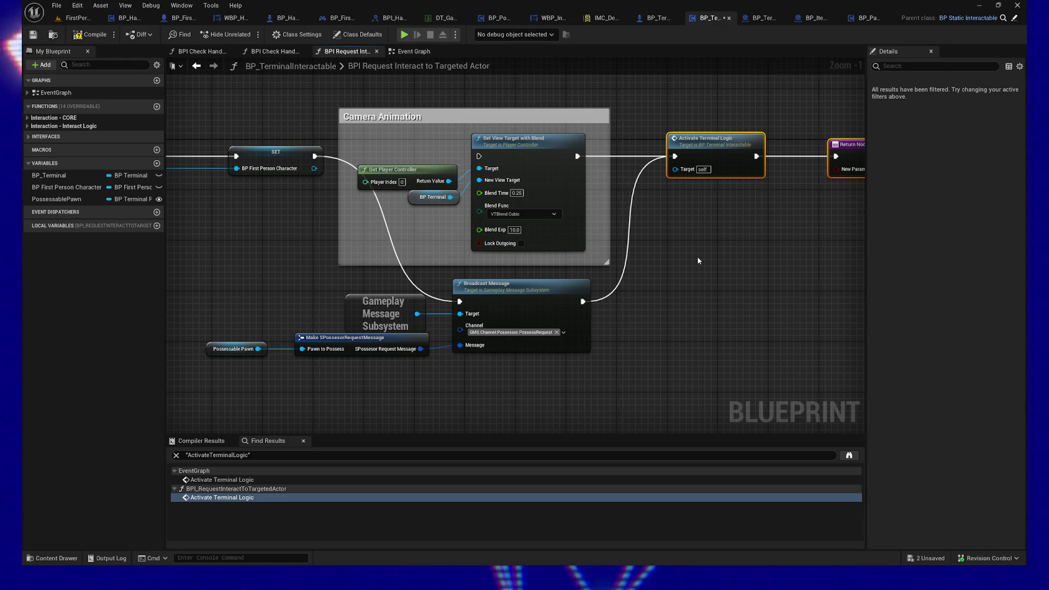
# Compile BP_TerminalInteractable and open the Content Drawer at the All content root
pyautogui.moveTo(497, 403); pyautogui.dragTo(548, 409)
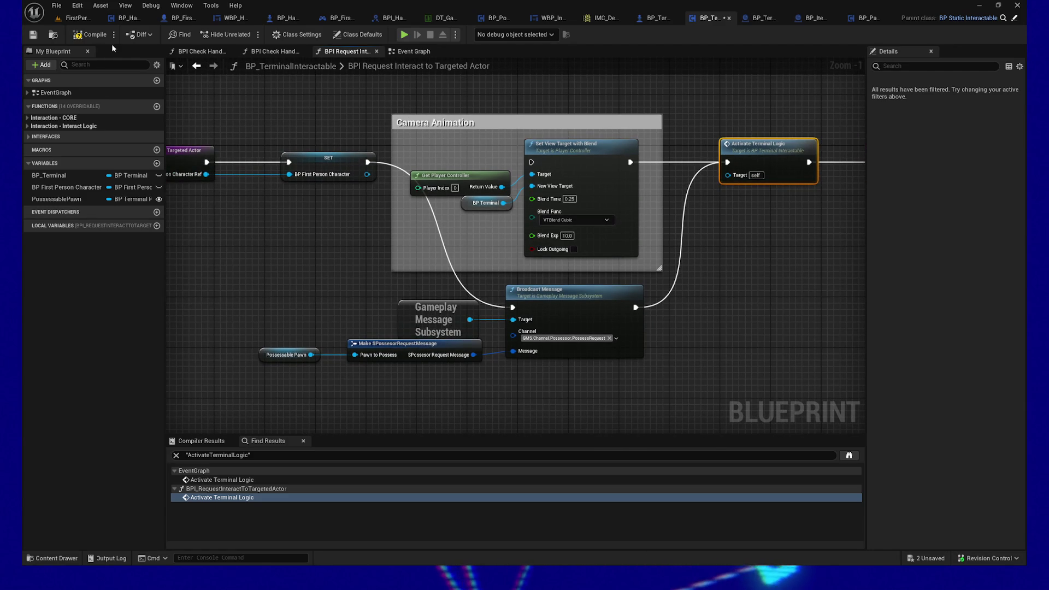
pyautogui.click(91, 36)
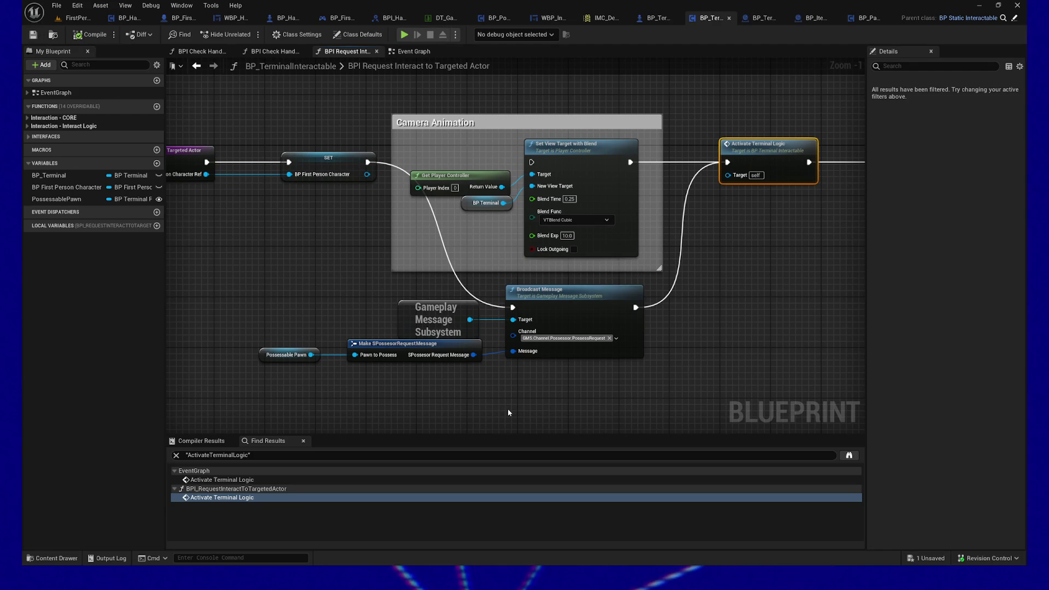
pyautogui.click(52, 558)
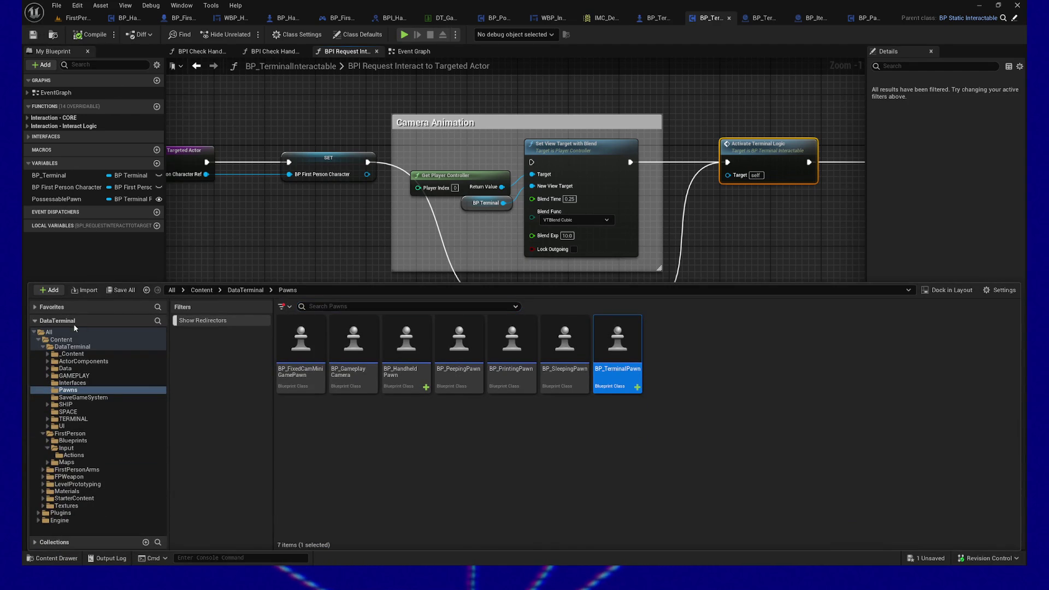
pyautogui.click(49, 332)
# Search all assets for 'firstpersoncharact' and switch to the BP_FirstPersonPlayerController tab
pyautogui.click(405, 306)
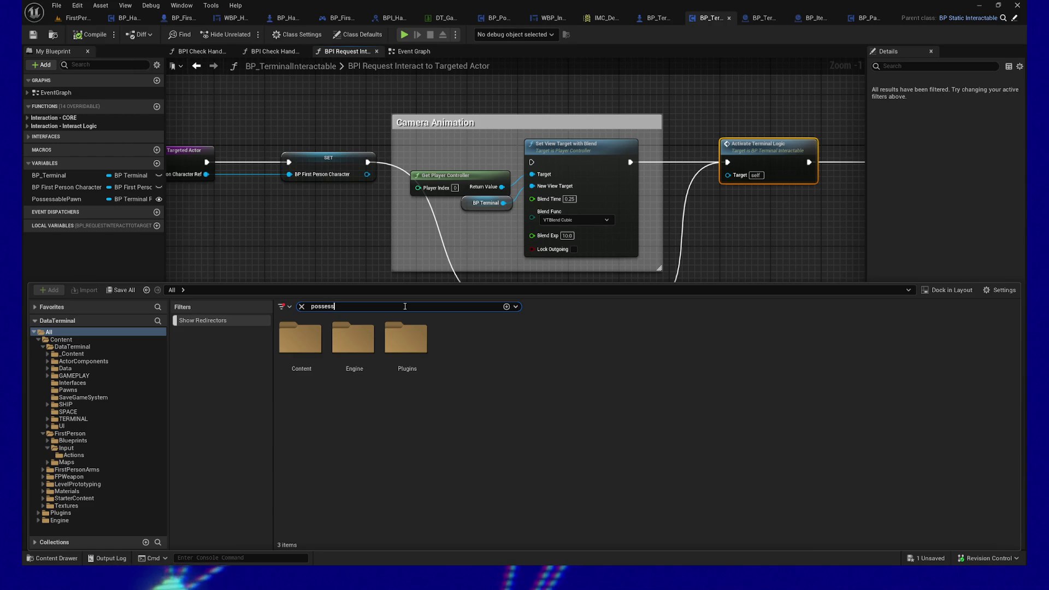
pyautogui.write('con')
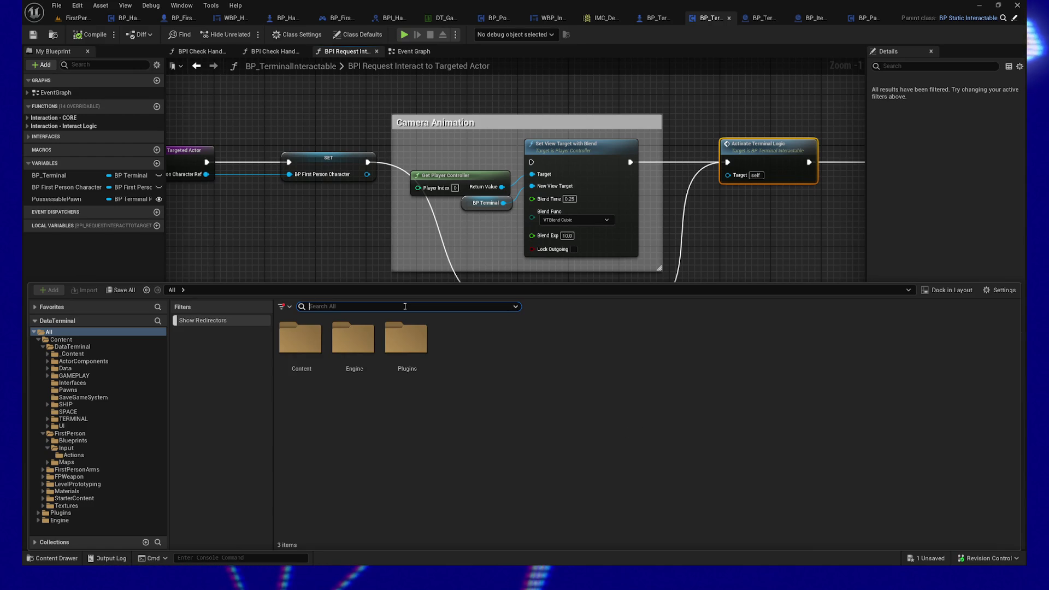
pyautogui.write('troller')
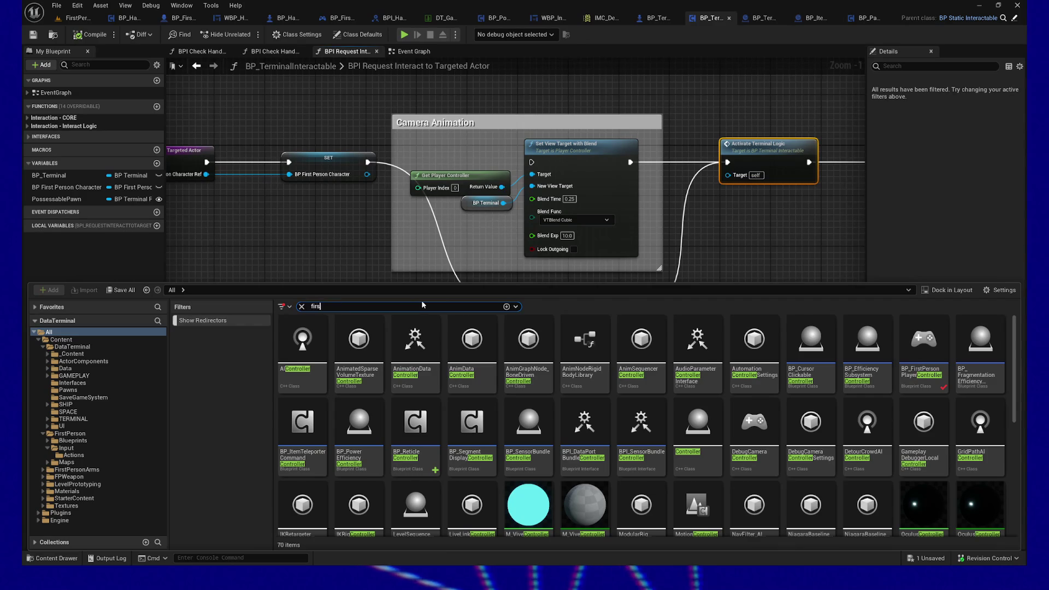
pyautogui.write('persona')
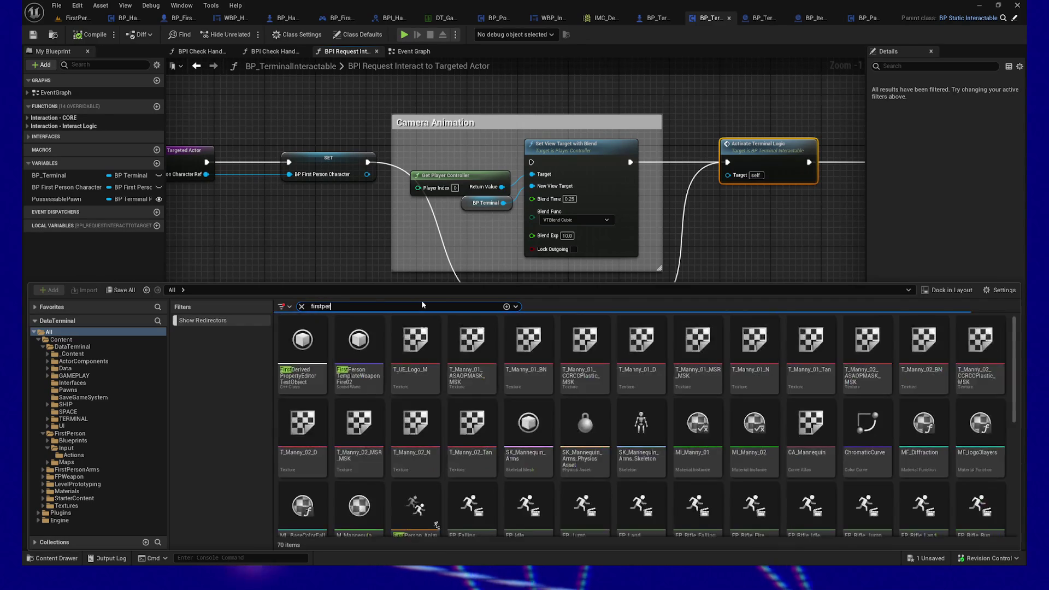
pyautogui.press('BackSpace')
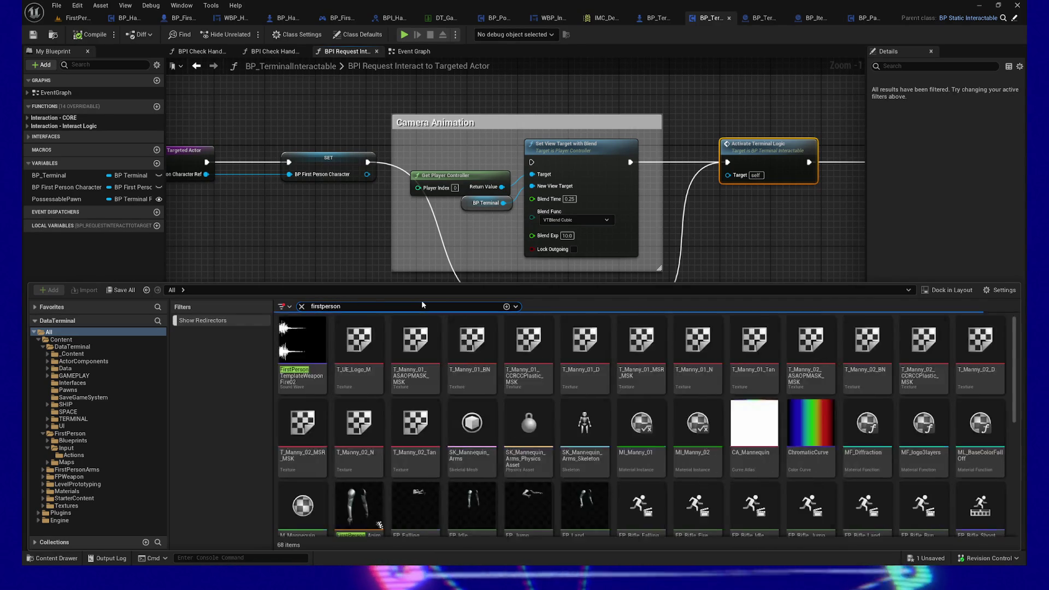
pyautogui.write('con')
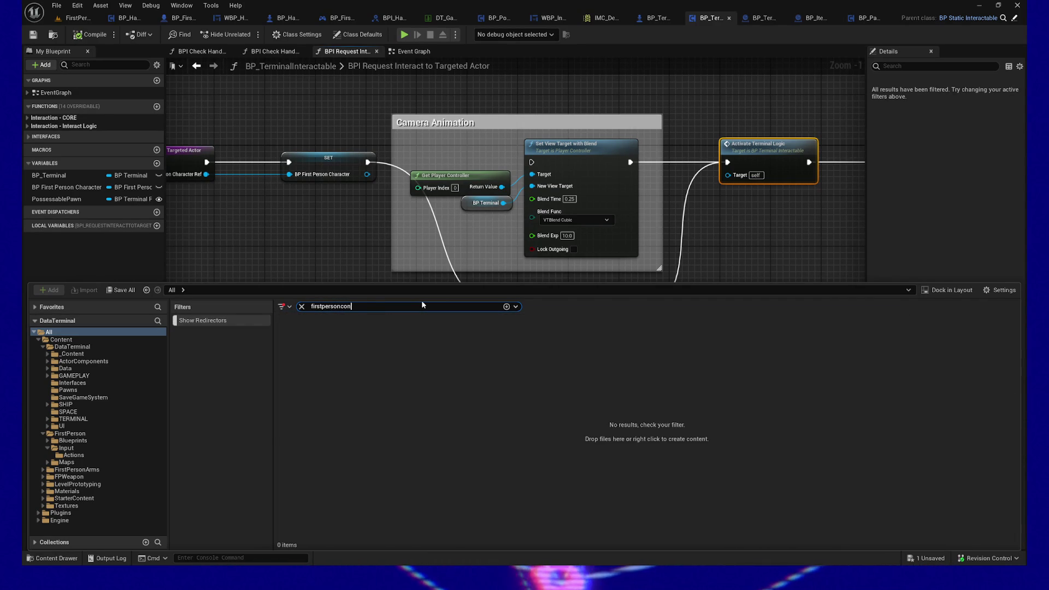
pyautogui.press('BackSpace')
pyautogui.press('BackSpace')
pyautogui.write('har')
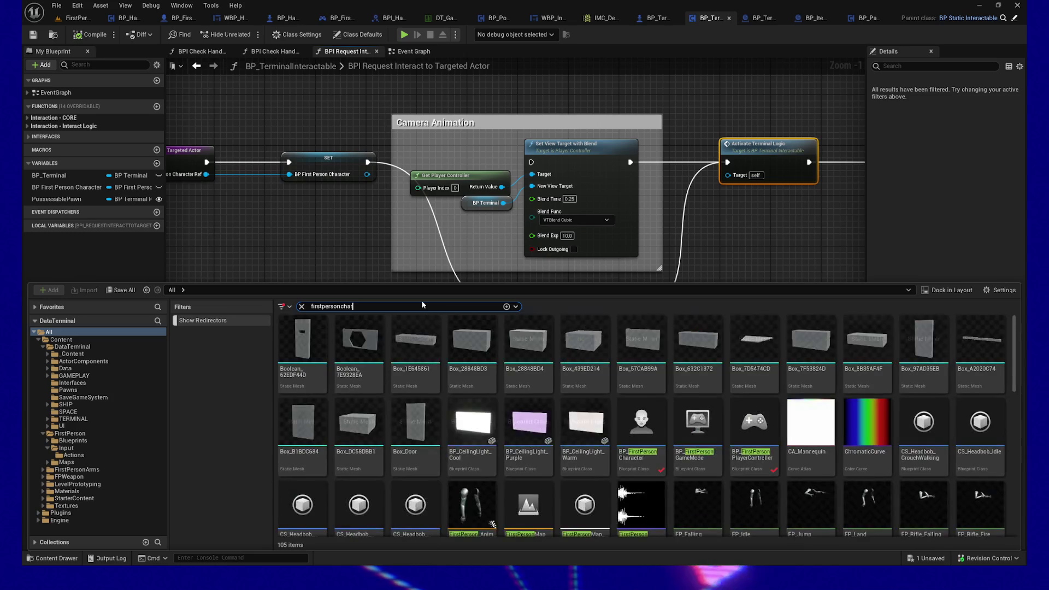
pyautogui.write('act')
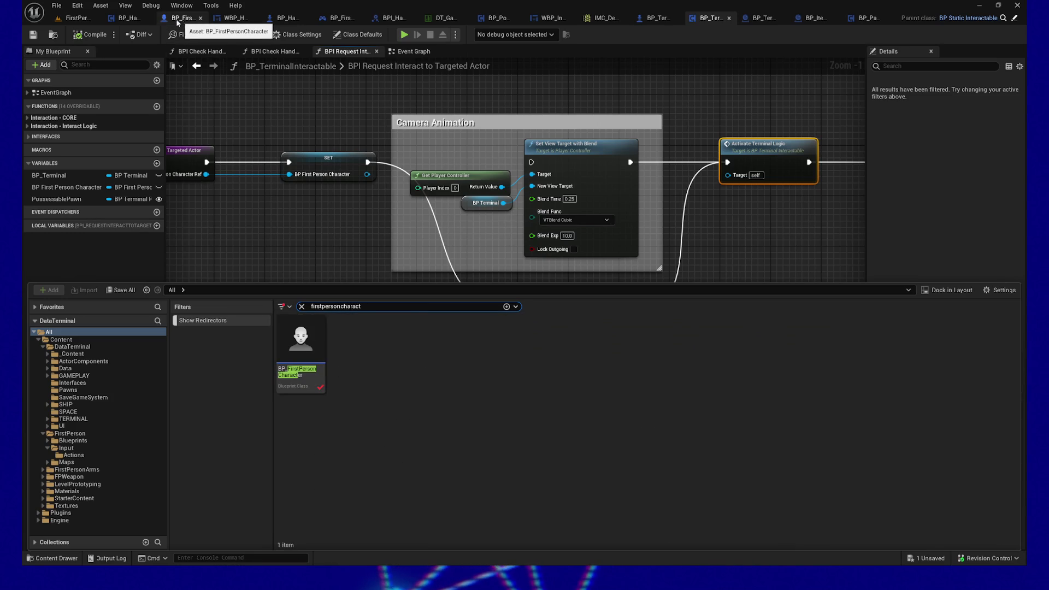
pyautogui.click(346, 22)
# Add a sixth PawnClassesToIMC map entry keyed to BP_TerminalPawn, leaving its mapping context None
pyautogui.moveTo(419, 162)
pyautogui.mouseDown()
pyautogui.moveTo(395, 111)
pyautogui.moveTo(518, 128)
pyautogui.mouseUp()
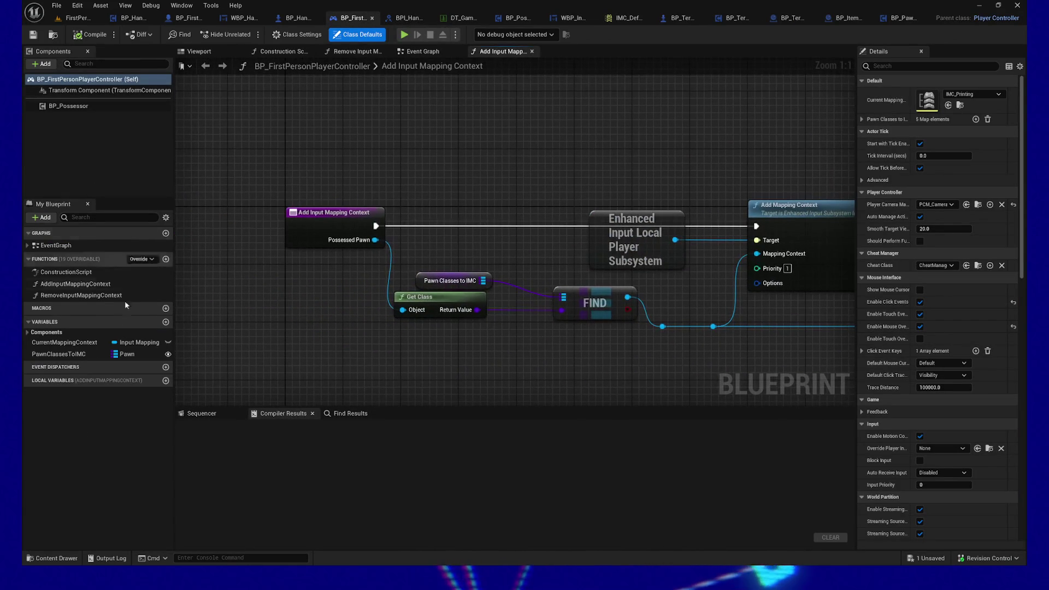
pyautogui.click(109, 355)
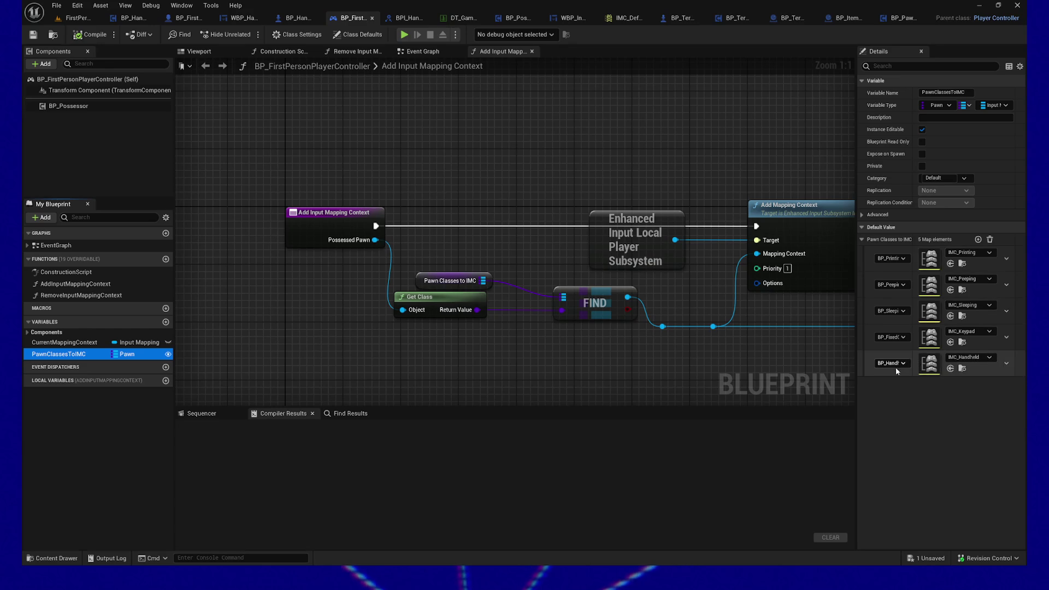
pyautogui.click(978, 241)
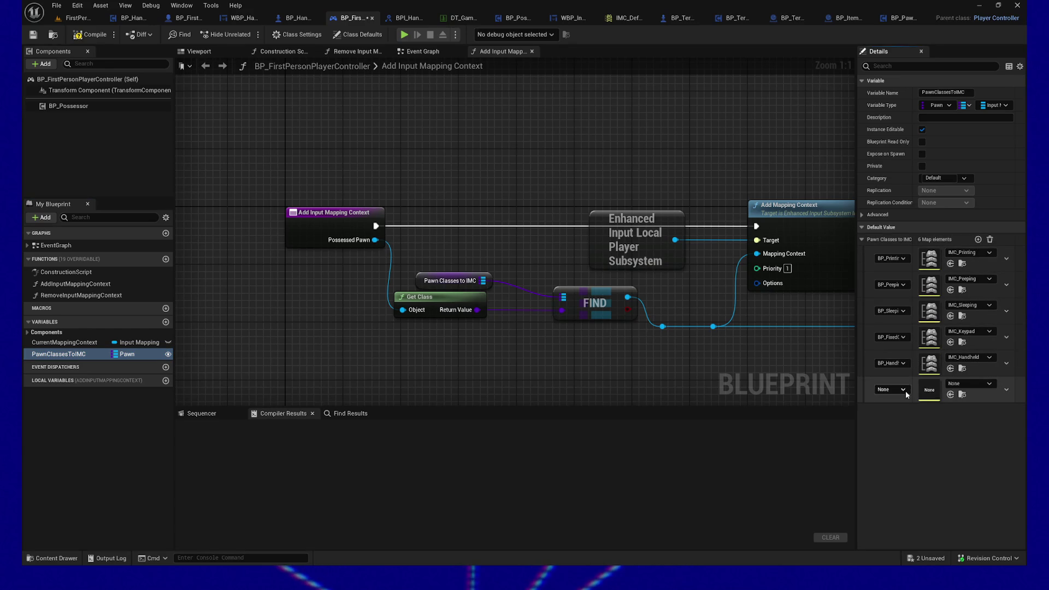
pyautogui.click(901, 389)
pyautogui.write('inal')
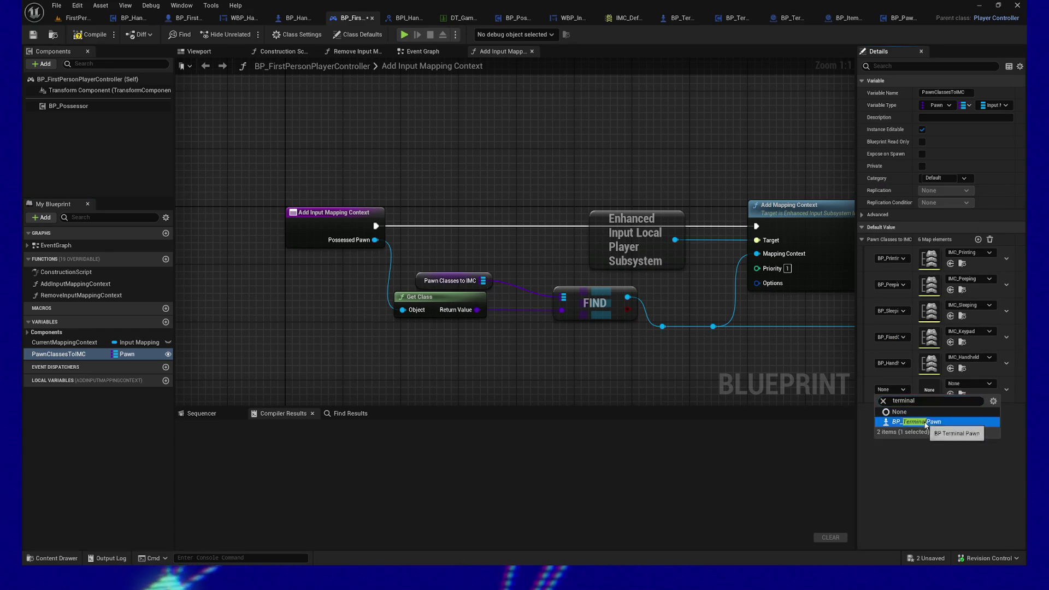
pyautogui.click(925, 424)
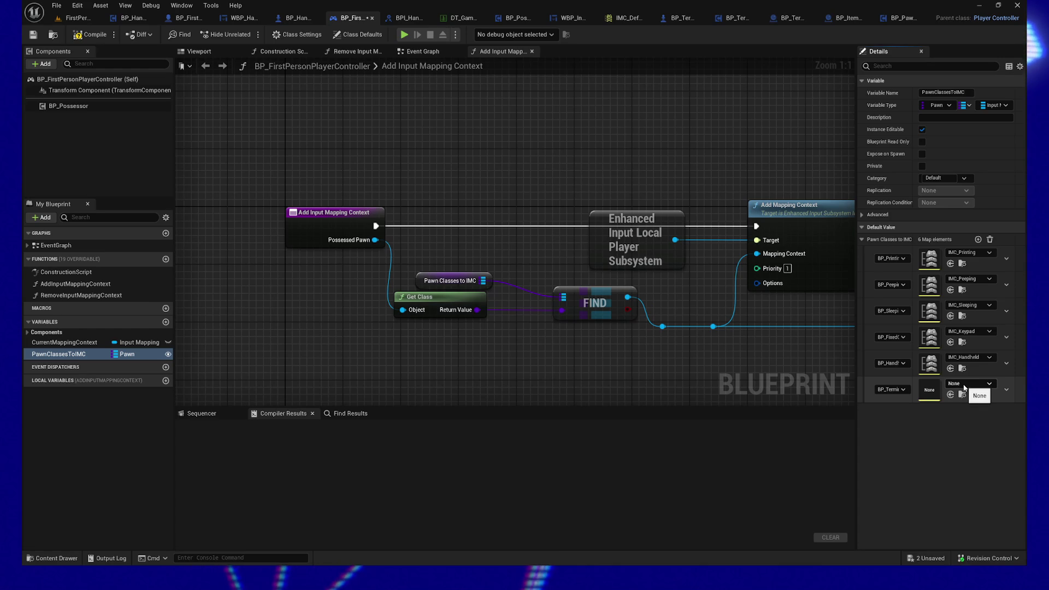
pyautogui.click(52, 557)
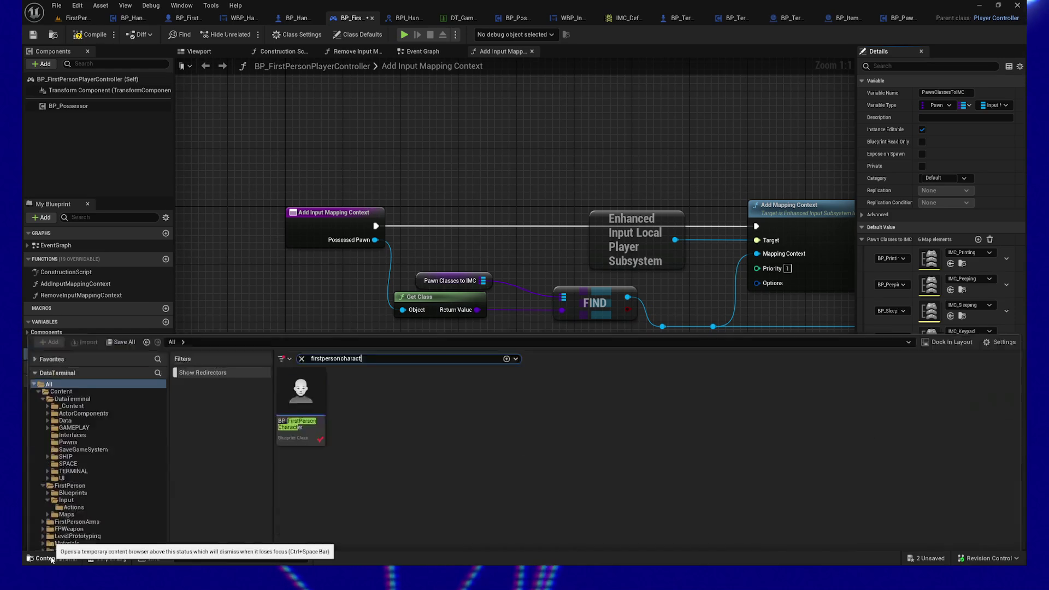
# Search 'imc_' and show IMC_Default in the FirstPerson/Input folder to review the IMC assets
pyautogui.click(48, 332)
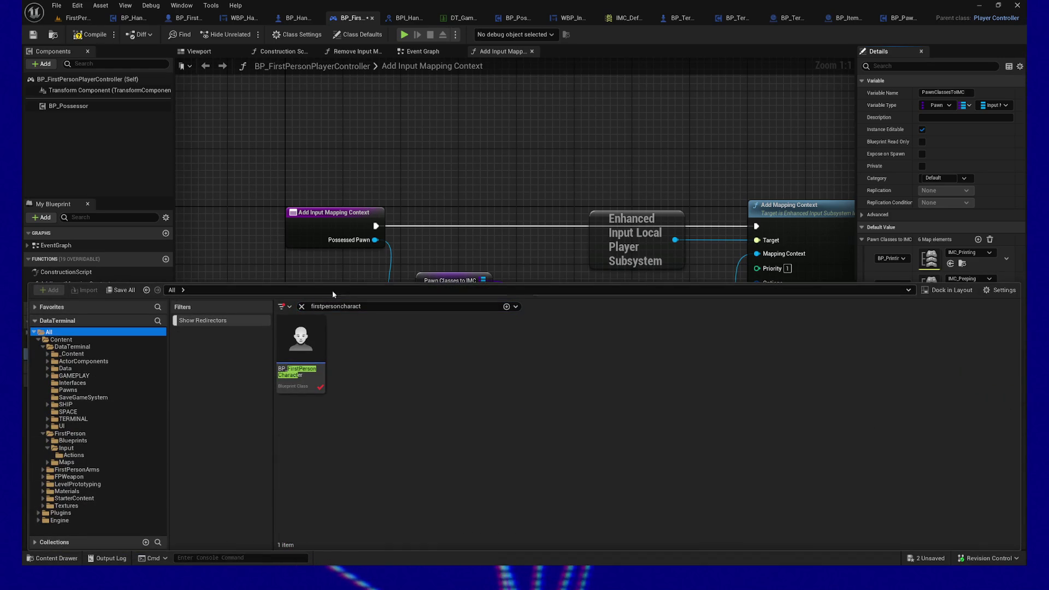
pyautogui.click(383, 308)
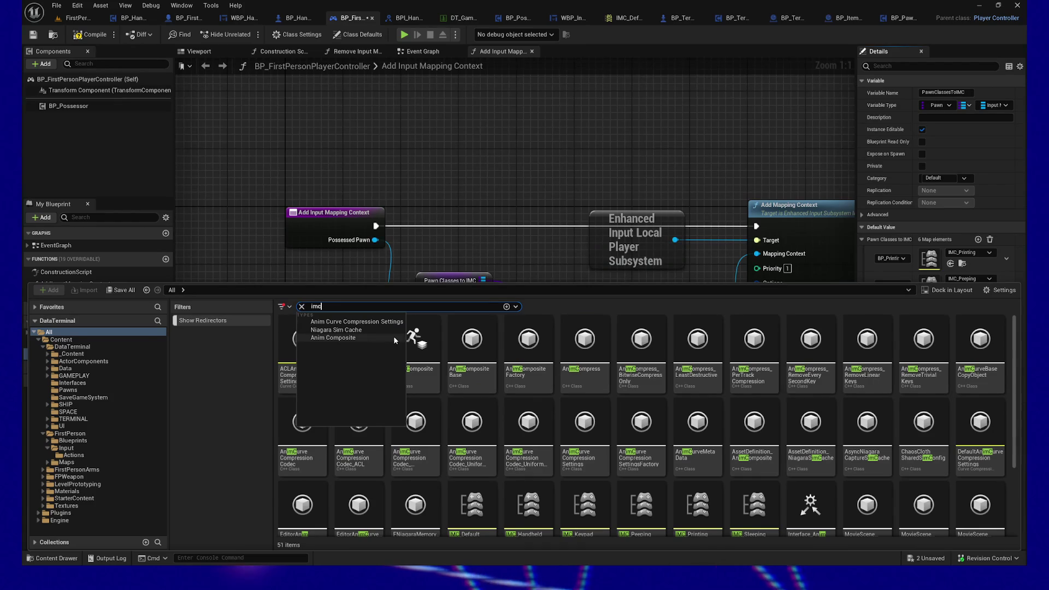
pyautogui.write('_')
pyautogui.rightClick(298, 347)
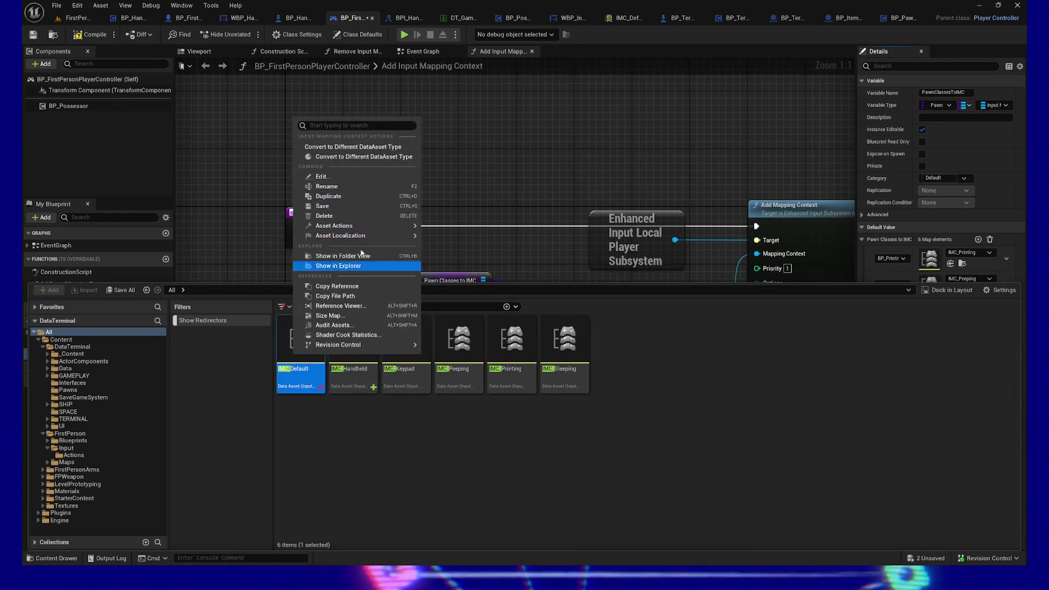
pyautogui.click(343, 256)
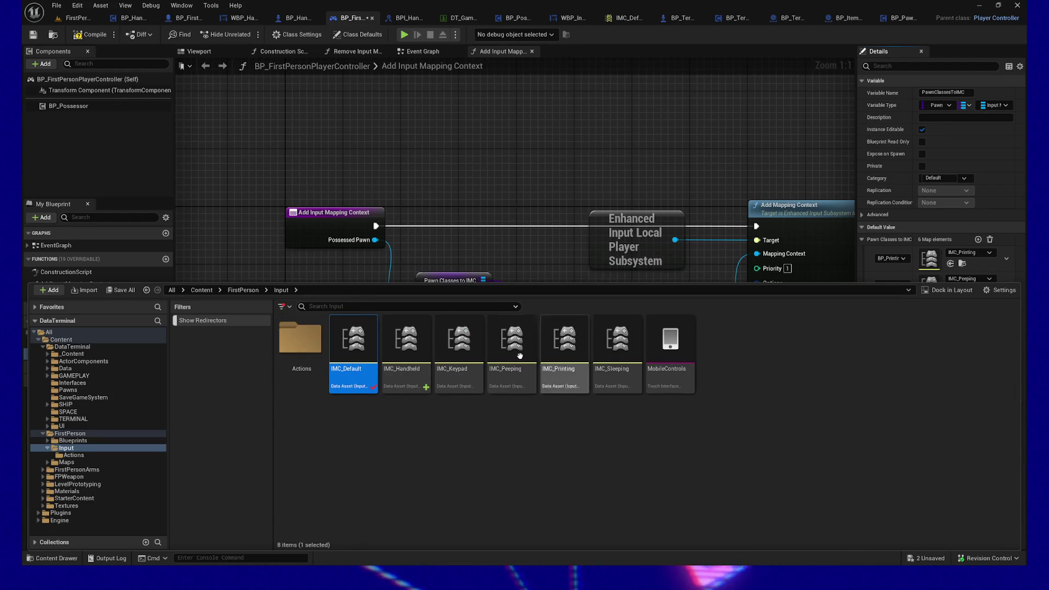
pyautogui.moveTo(519, 359)
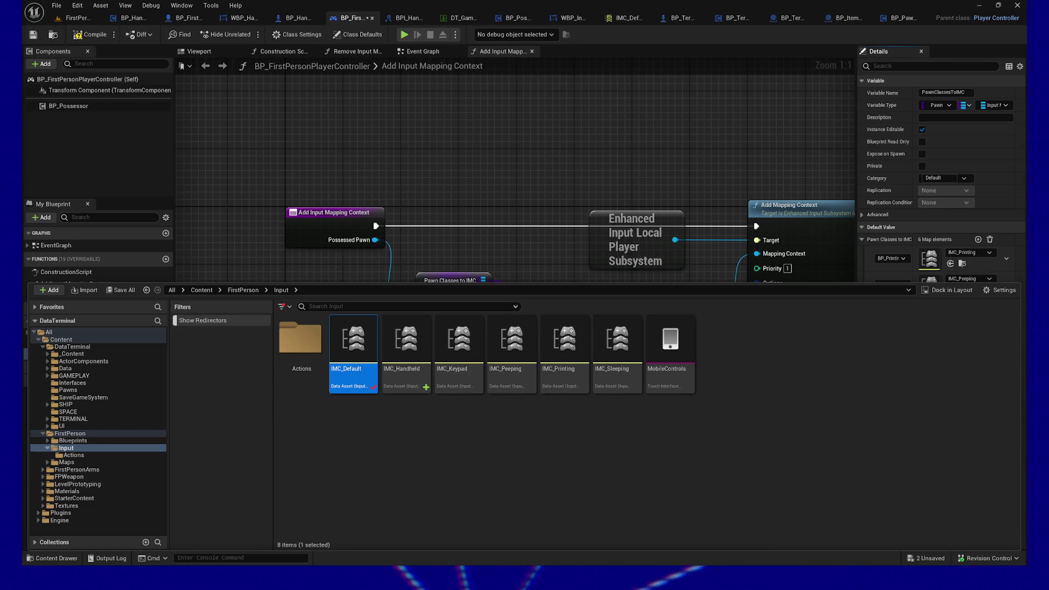
pyautogui.click(615, 426)
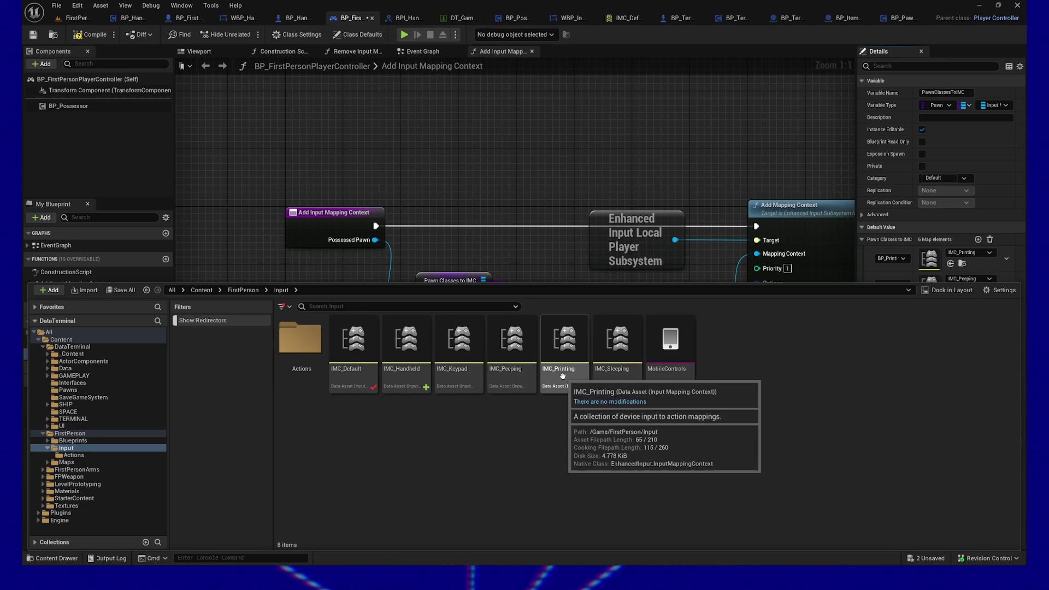
pyautogui.moveTo(455, 380)
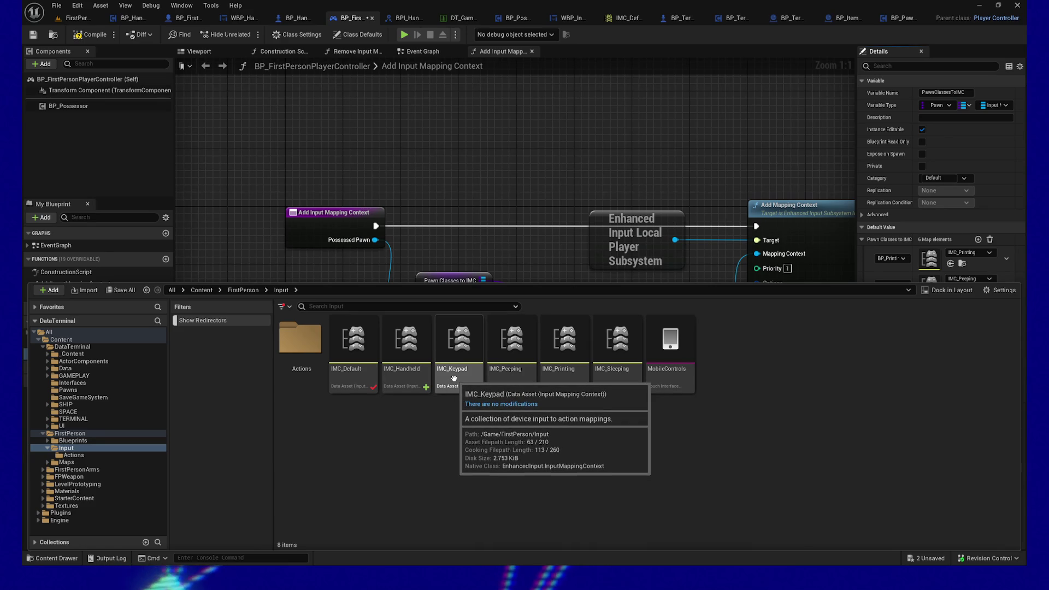
pyautogui.moveTo(397, 382)
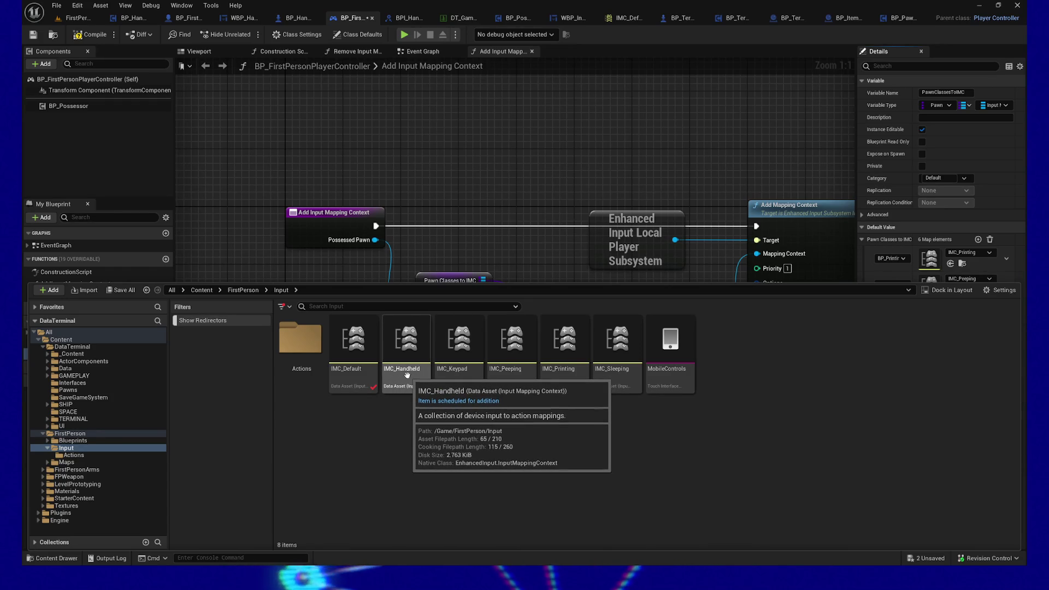
# Create an Input Mapping Context asset named 'IMC_' in the FirstPerson/Input folder
pyautogui.rightClick(410, 422)
pyautogui.write('i')
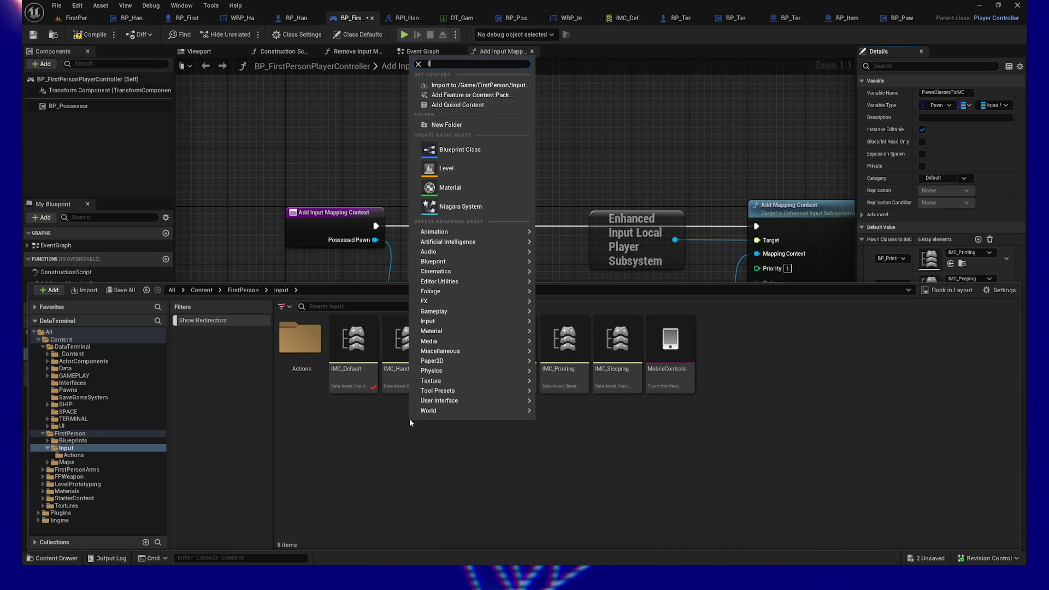
pyautogui.write('mc')
pyautogui.write('input mapping')
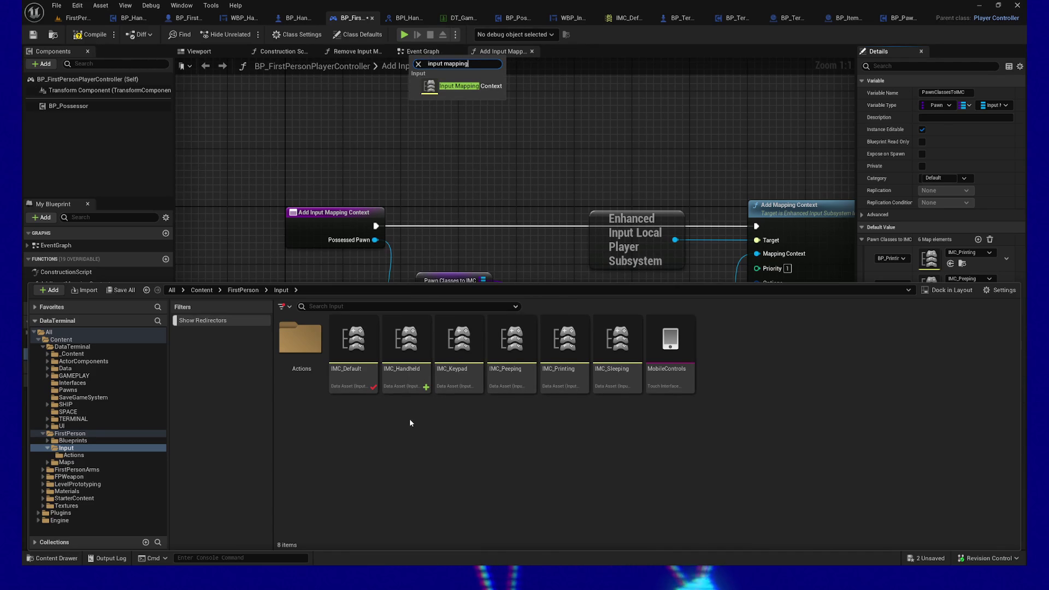
pyautogui.click(483, 82)
pyautogui.write('IMC_')
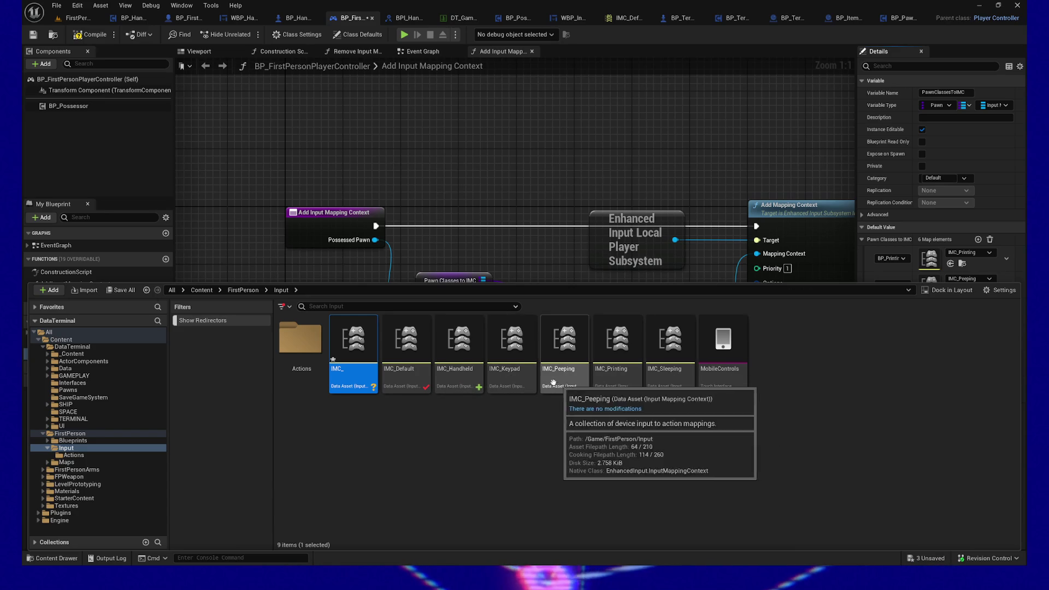
# Rename the new asset to IMC_Terminal and open it in the mapping context editor
pyautogui.press('F2')
pyautogui.press('End')
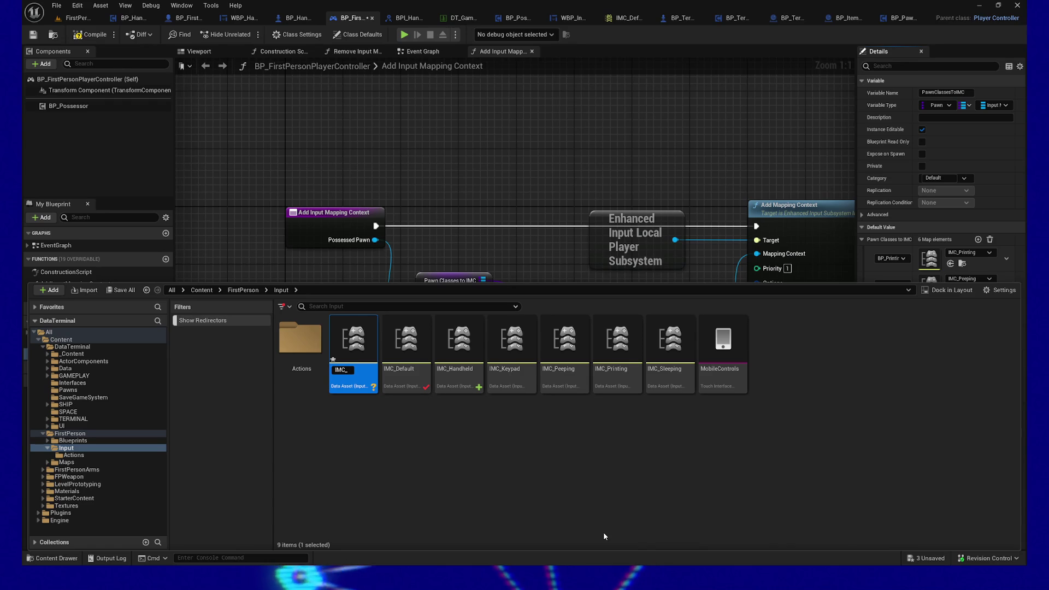
pyautogui.write('Terminal')
pyautogui.press('Return')
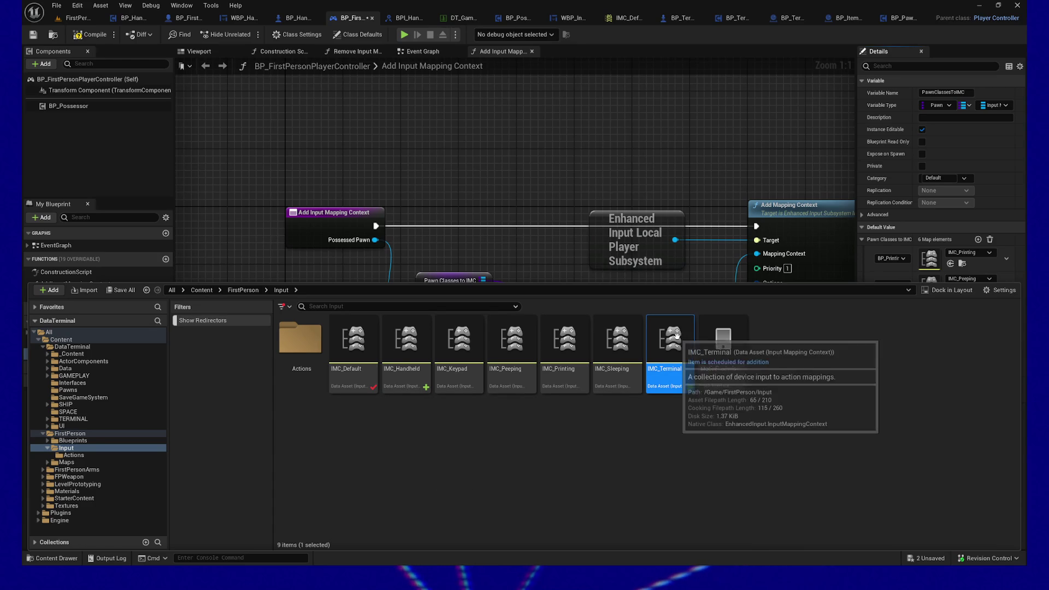
pyautogui.doubleClick(670, 345)
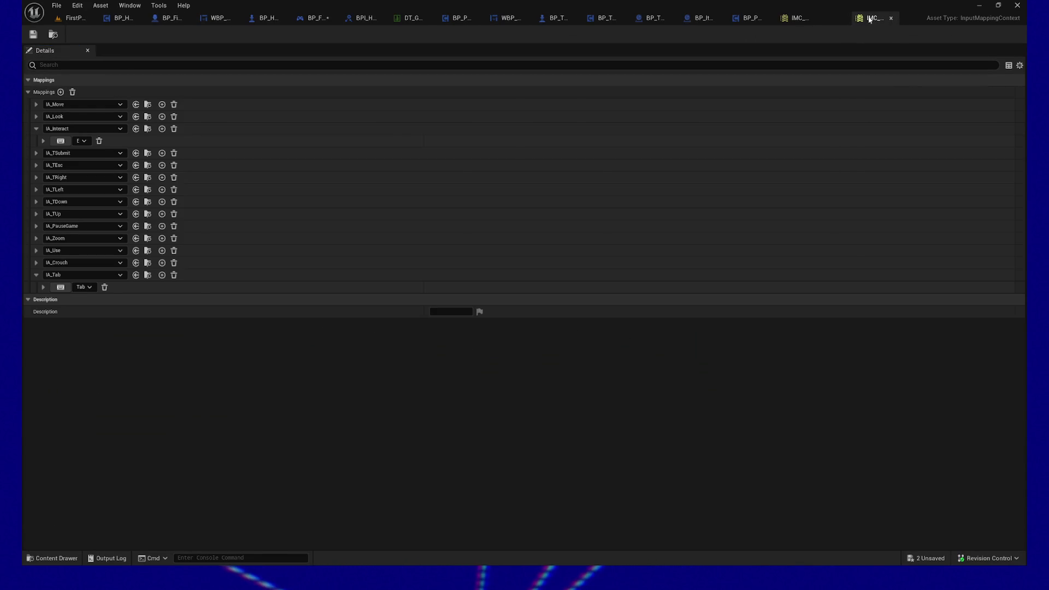
# Reorder the IMC_Default and IMC_Terminal editor tabs and bring IMC_Terminal to the front
pyautogui.moveTo(869, 20); pyautogui.dragTo(841, 19)
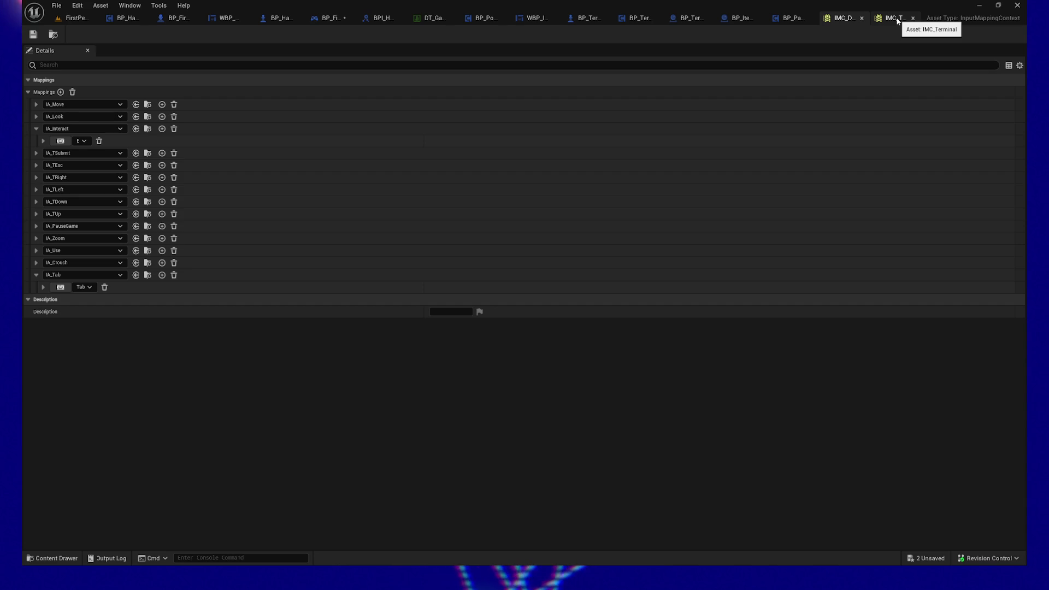
pyautogui.click(897, 21)
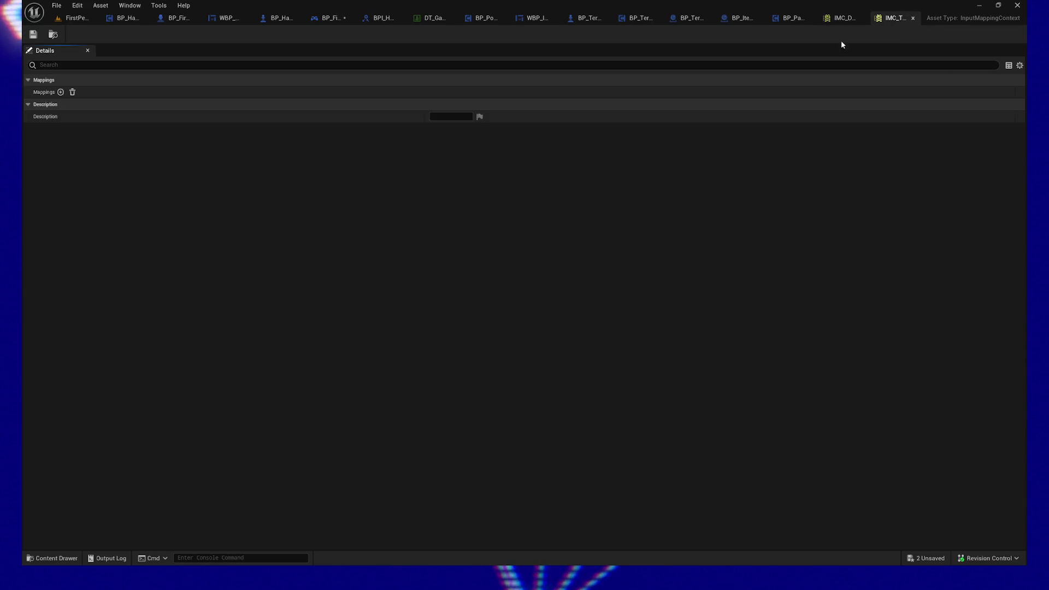
# Add IA_TSubmit as IMC_Terminal's first mapping, checking IMC_Default for reference
pyautogui.click(61, 92)
pyautogui.click(89, 105)
pyautogui.write('IA_T')
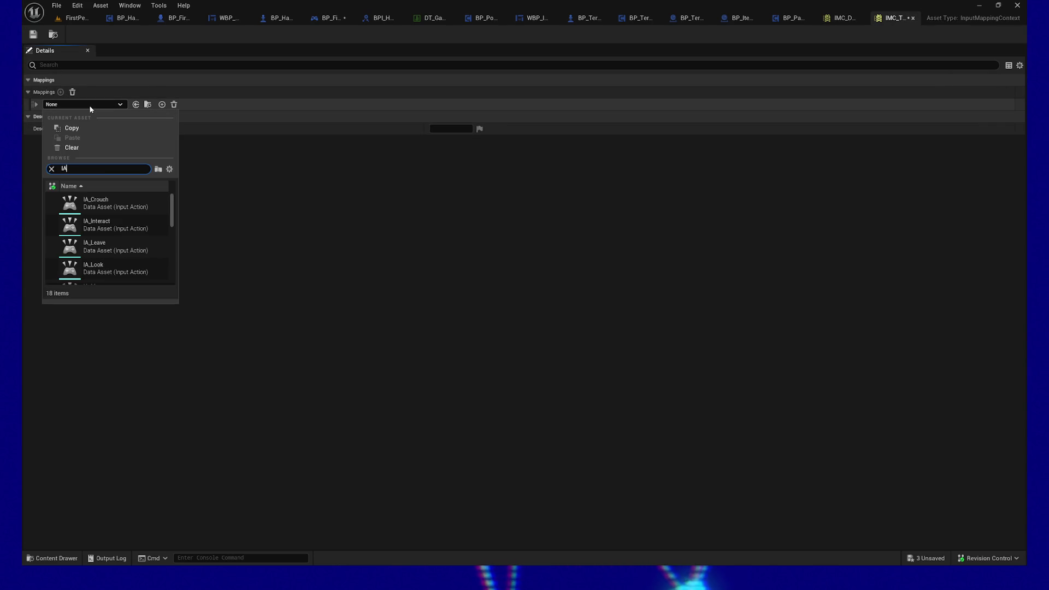
pyautogui.write('s')
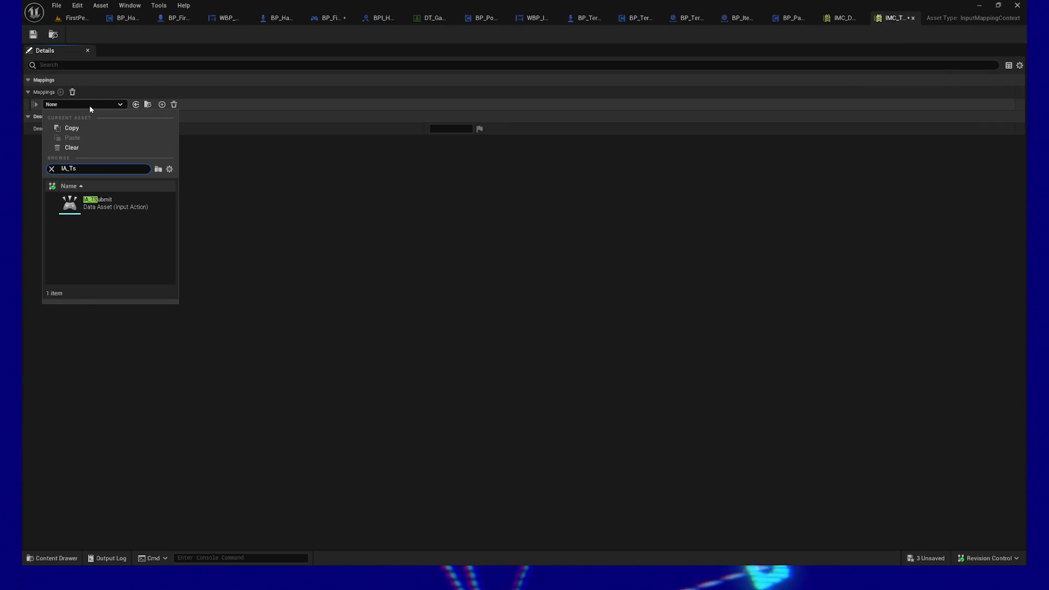
pyautogui.click(92, 205)
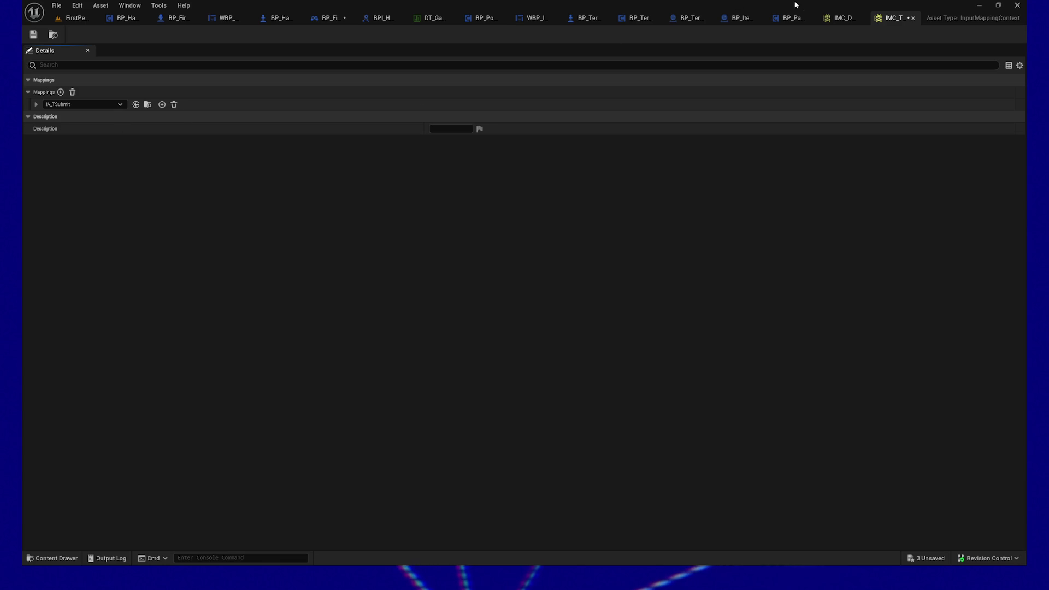
pyautogui.click(841, 17)
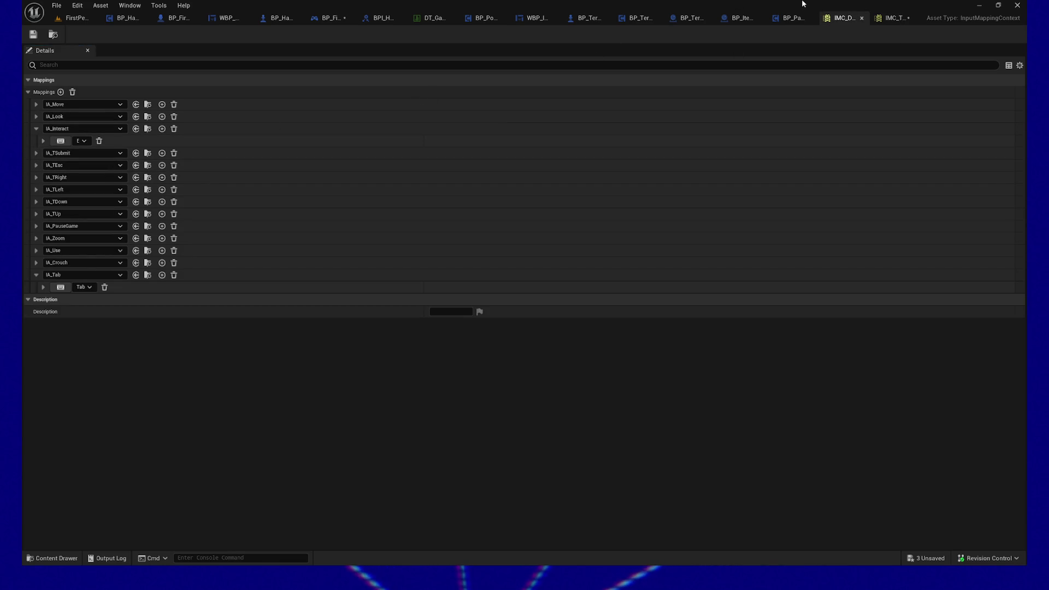
pyautogui.click(891, 17)
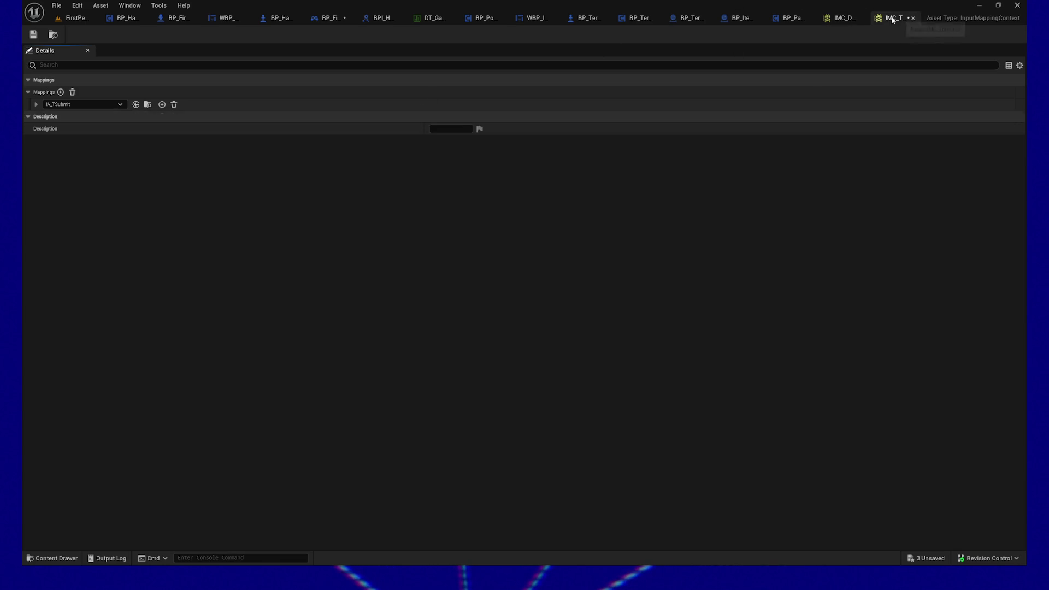
# Add IA_TEsc as the second mapping and start a third mapping's action search
pyautogui.click(61, 92)
pyautogui.click(119, 116)
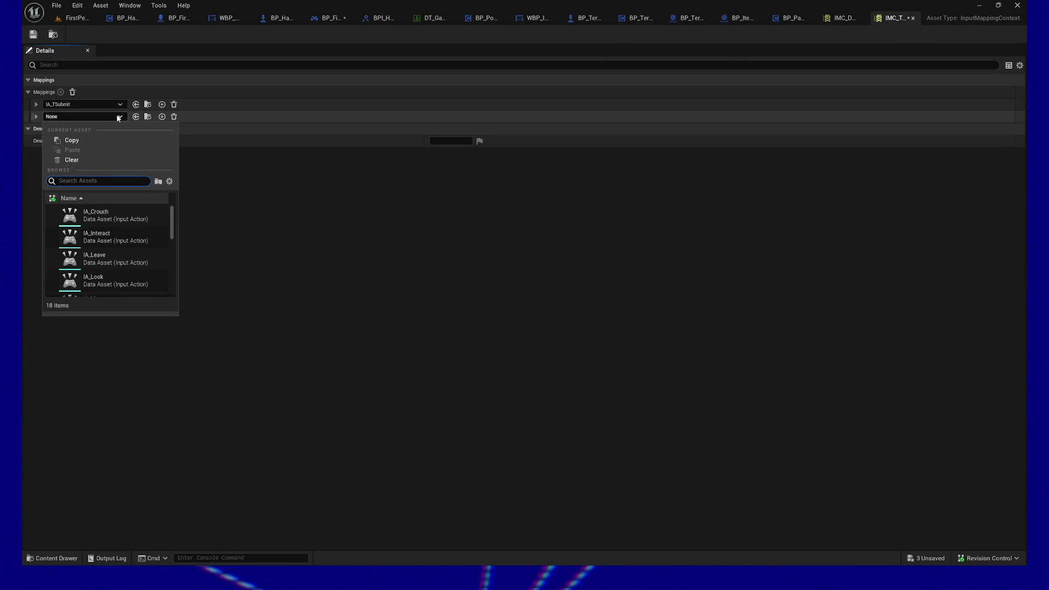
pyautogui.write('IA_TE')
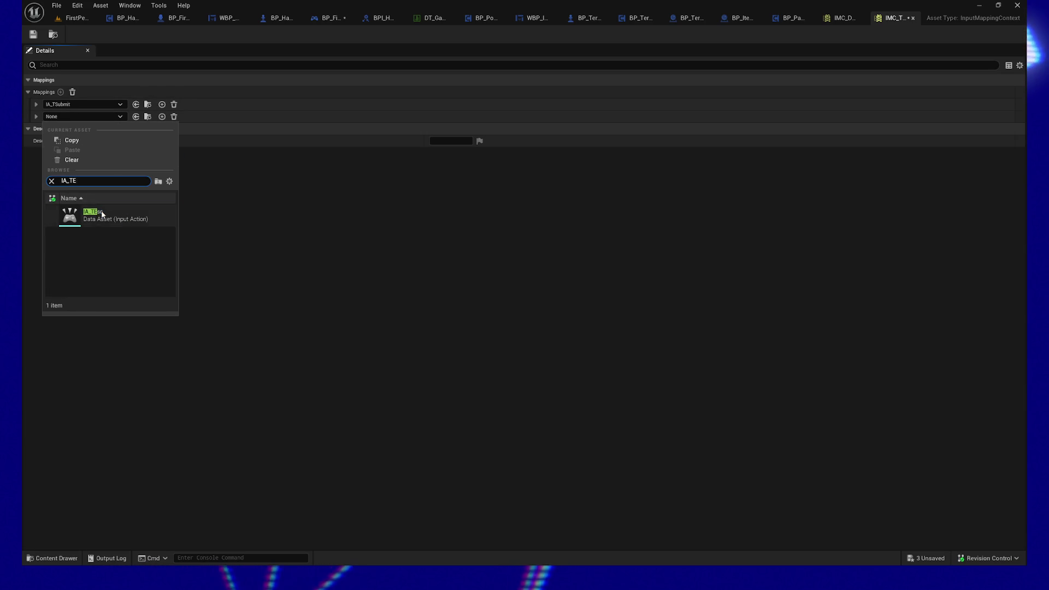
pyautogui.click(102, 212)
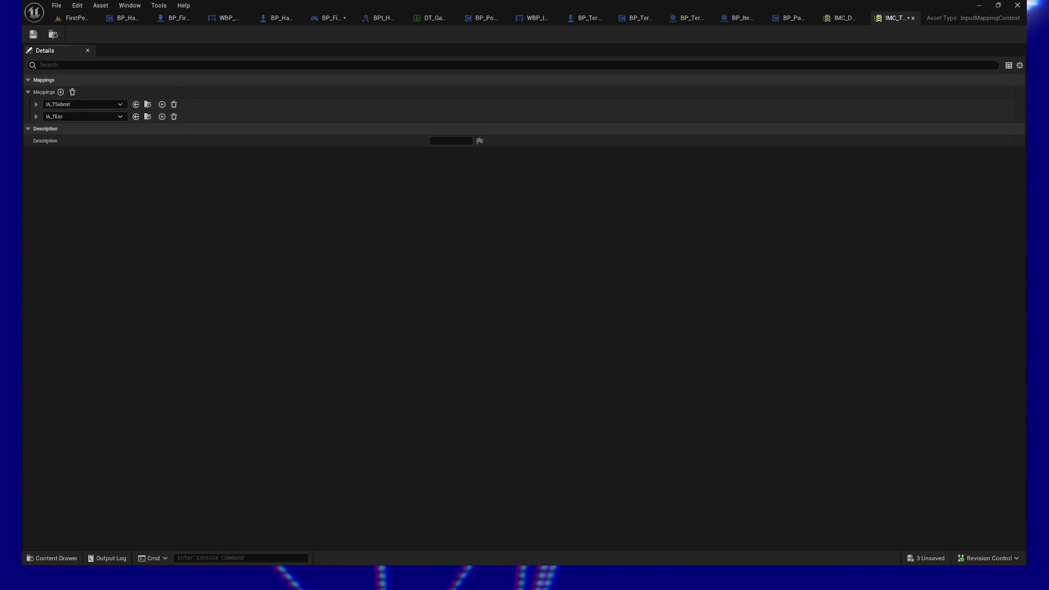
pyautogui.click(846, 21)
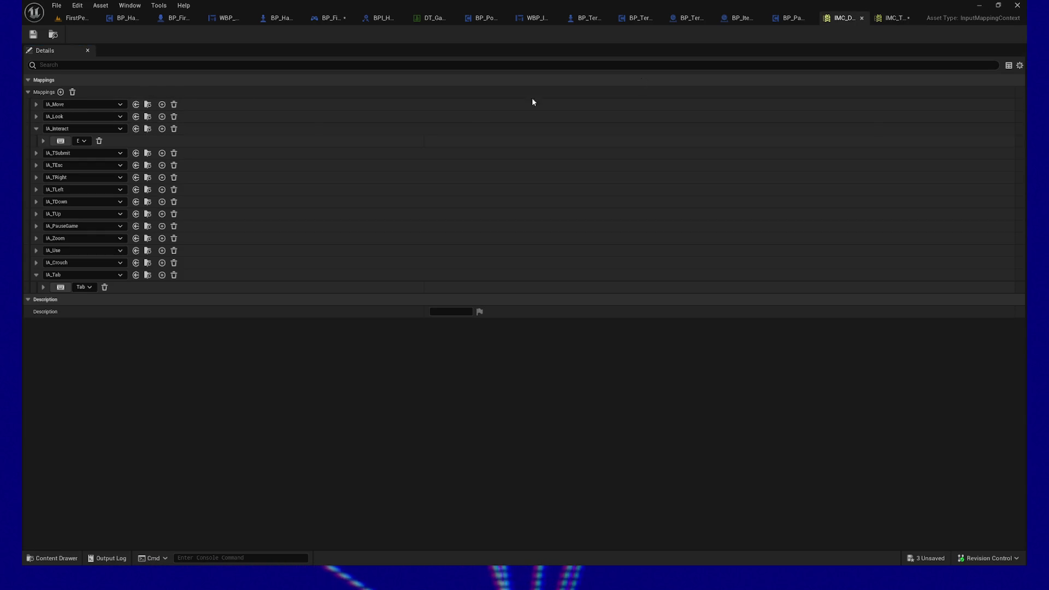
pyautogui.click(894, 19)
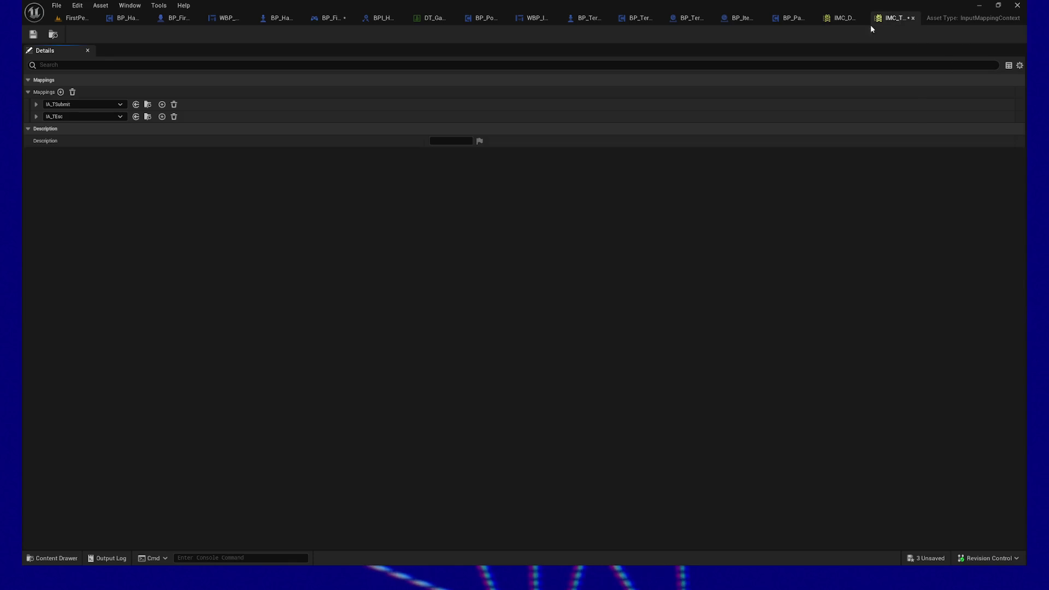
pyautogui.click(60, 92)
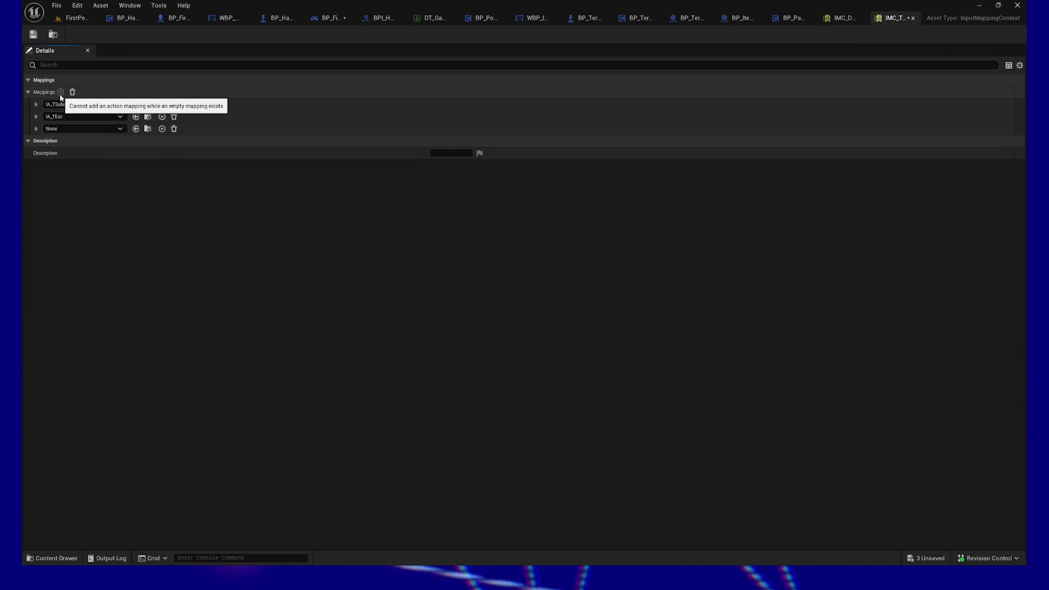
pyautogui.click(78, 130)
pyautogui.write('TRi')
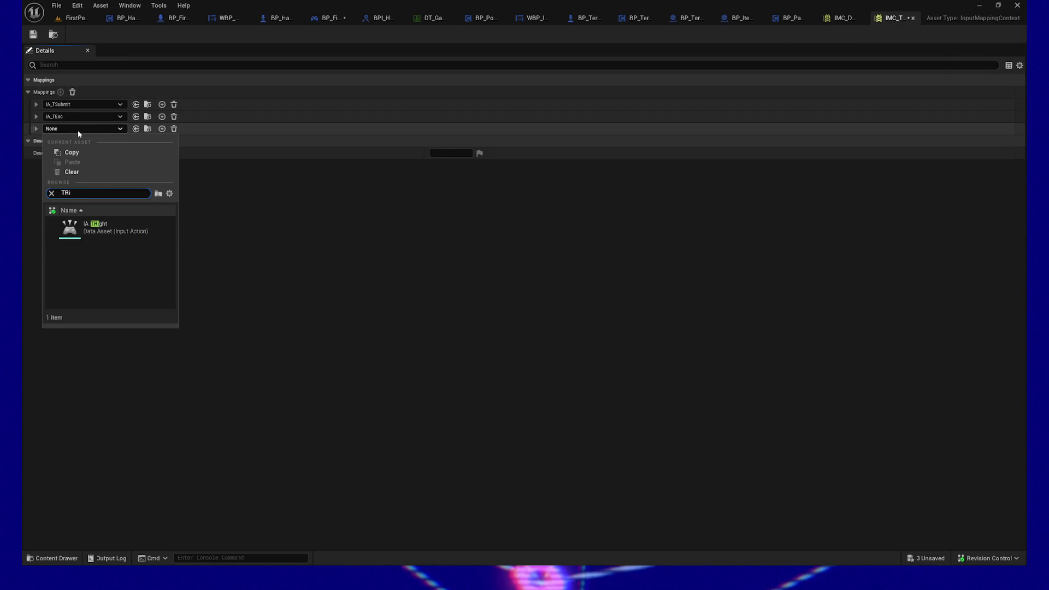
# Set the third mapping to IA_TRight and add IA_TLeft as the fourth
pyautogui.click(103, 227)
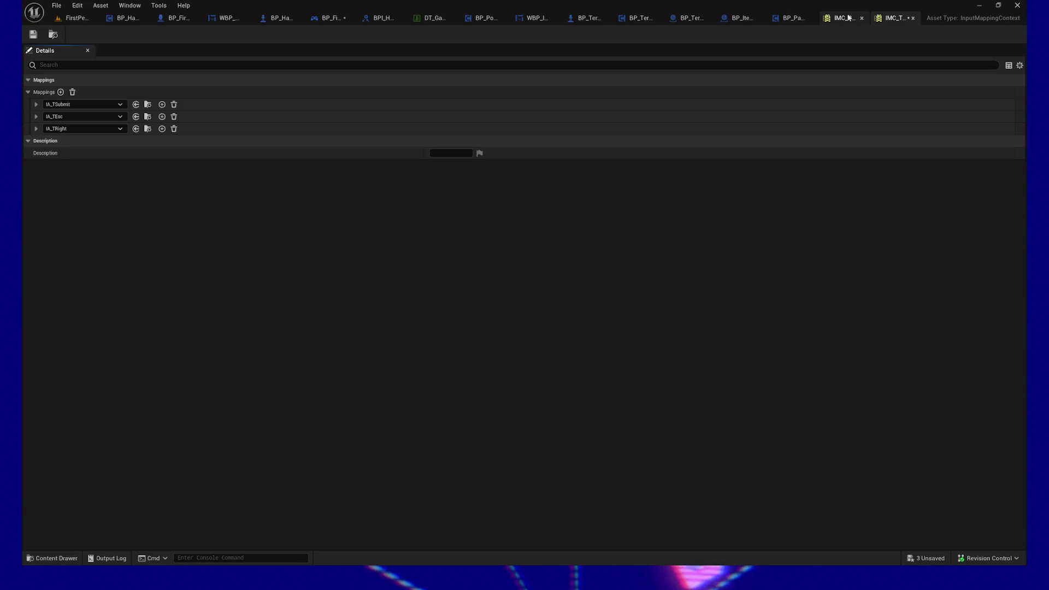
pyautogui.click(844, 18)
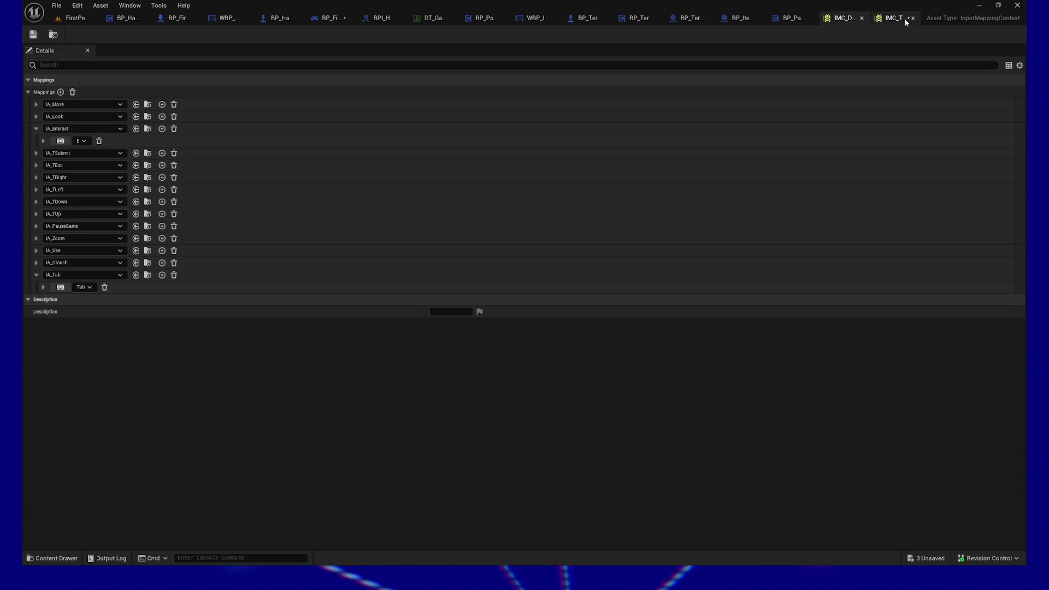
pyautogui.click(896, 18)
pyautogui.click(60, 92)
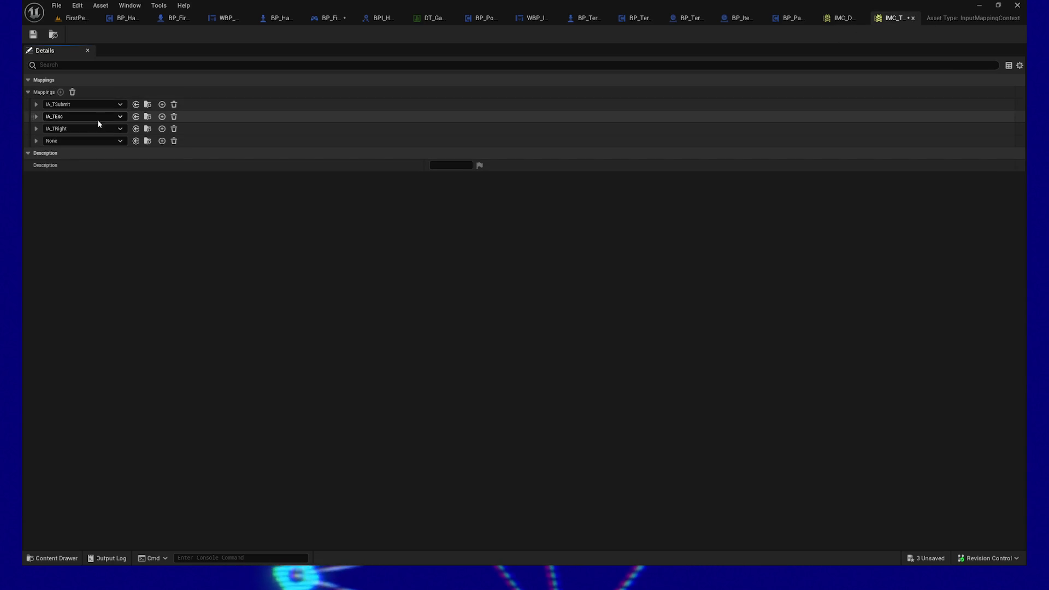
pyautogui.click(83, 141)
pyautogui.write('TLeft')
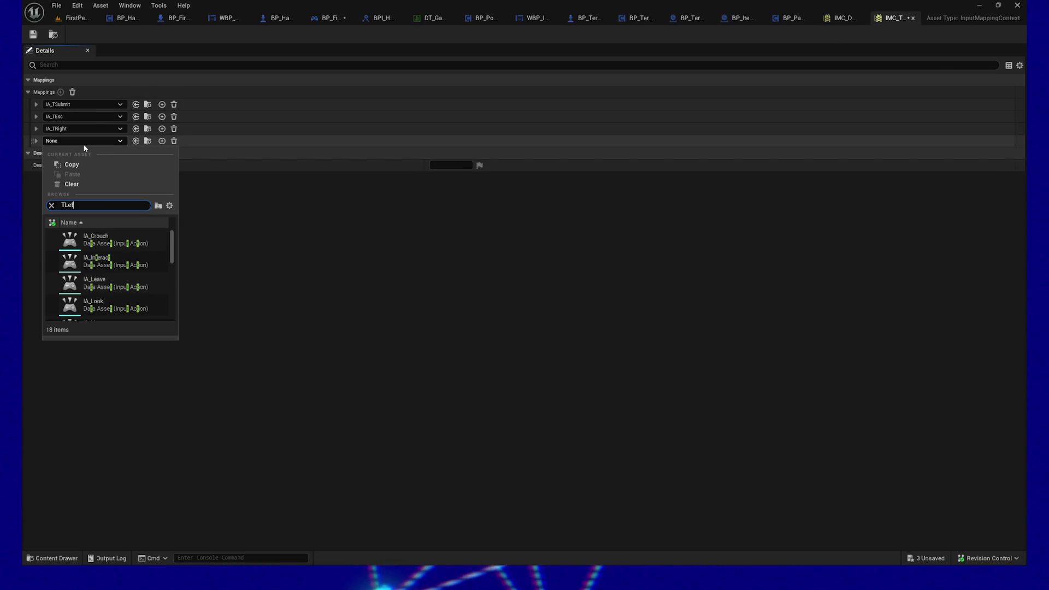
pyautogui.click(111, 235)
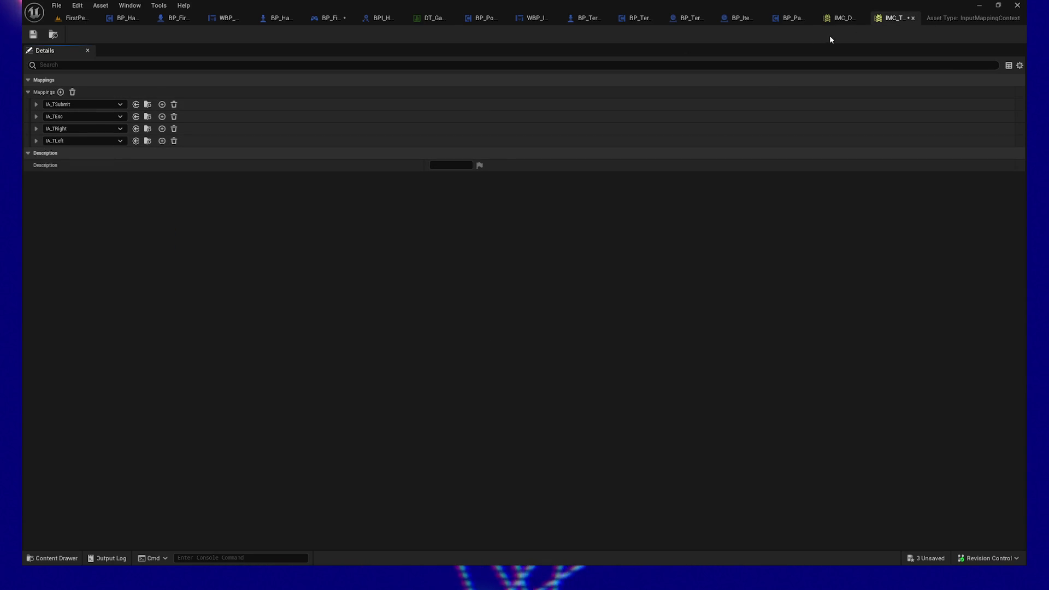
# Add IA_TDown as the fifth mapping in IMC_Terminal
pyautogui.click(837, 18)
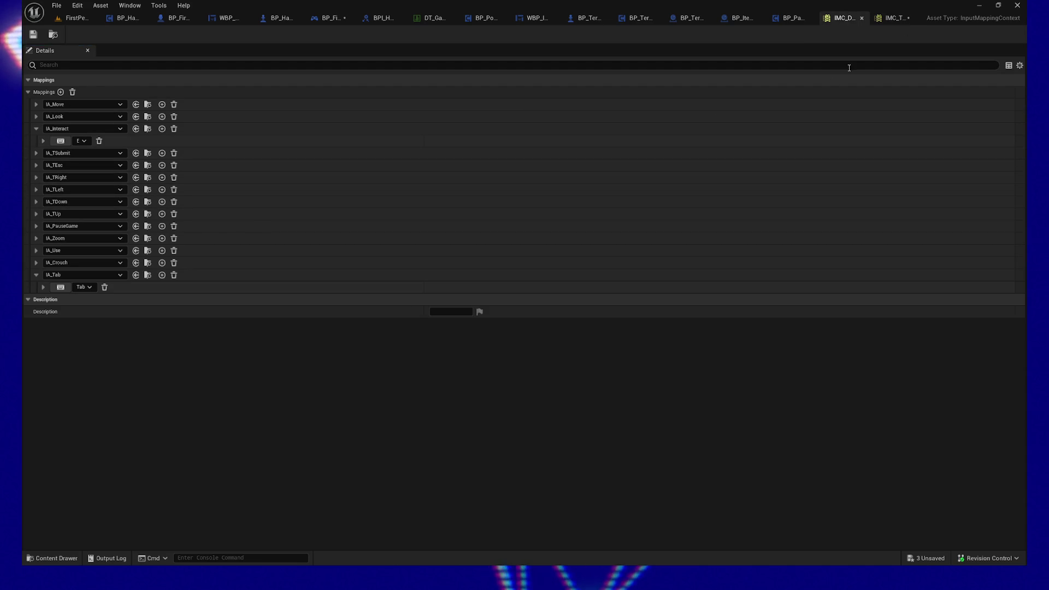
pyautogui.click(889, 21)
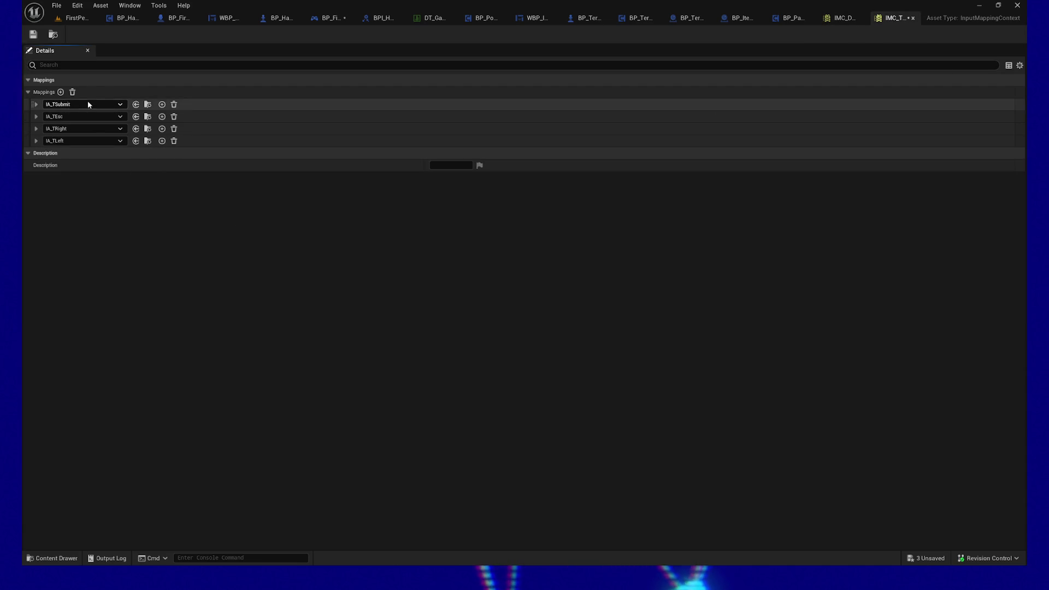
pyautogui.click(61, 92)
pyautogui.click(65, 155)
pyautogui.write('TDown')
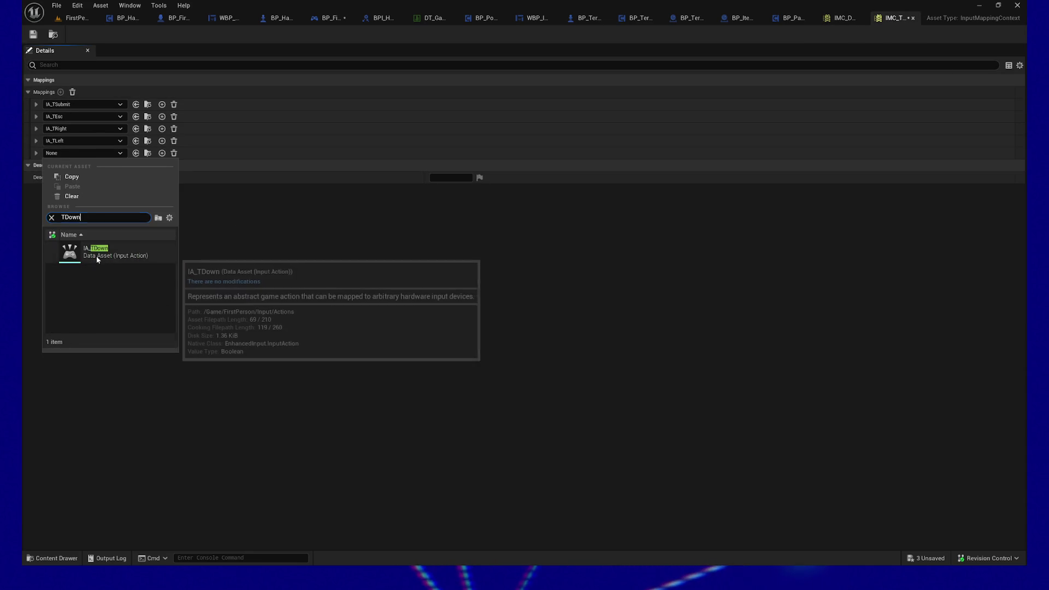
pyautogui.click(97, 256)
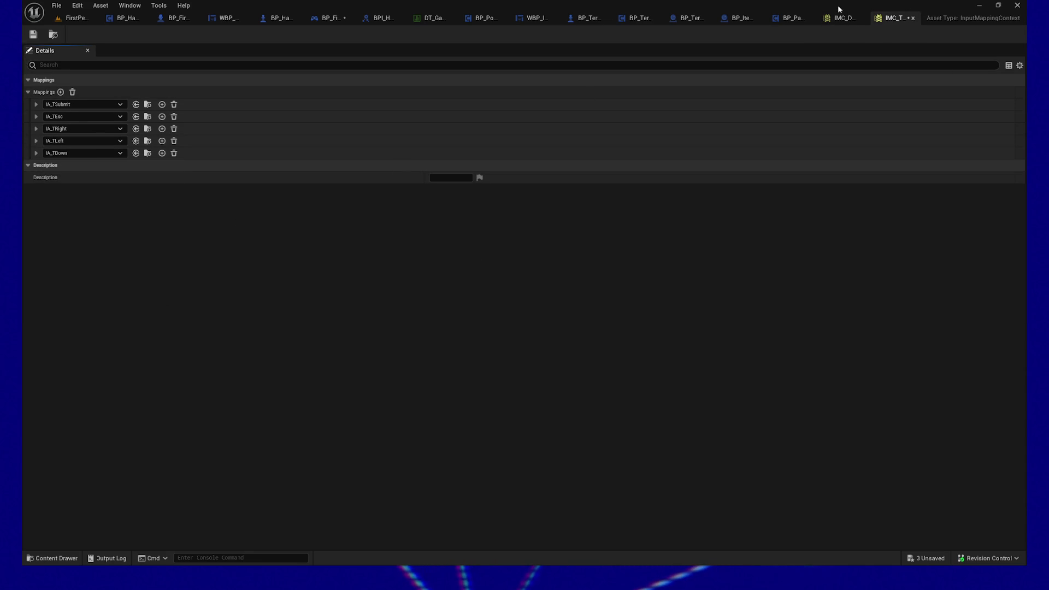
# Add IA_TUp as the sixth mapping in IMC_Terminal
pyautogui.click(844, 18)
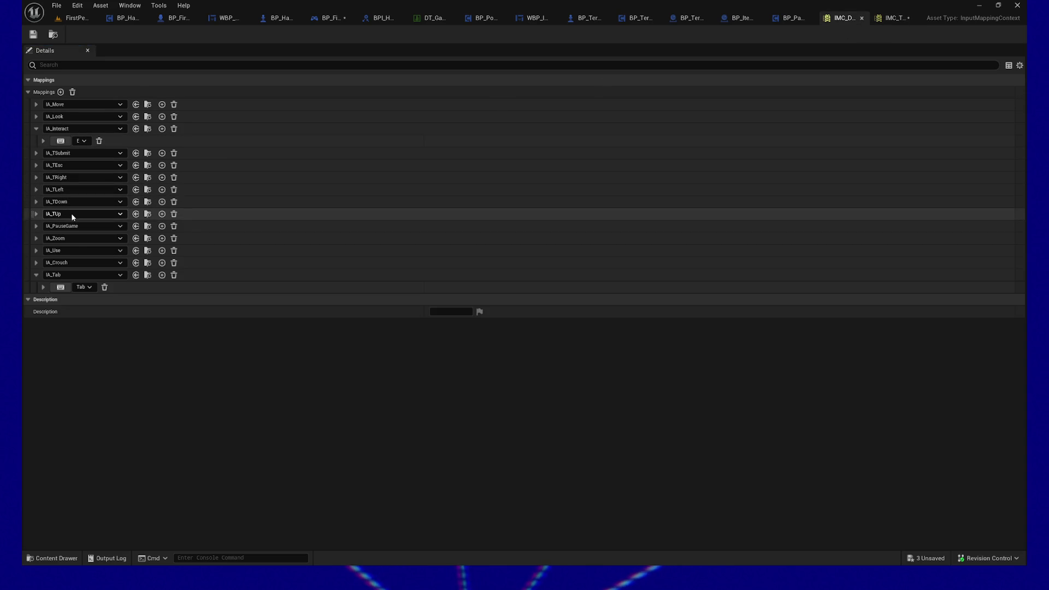
pyautogui.click(906, 18)
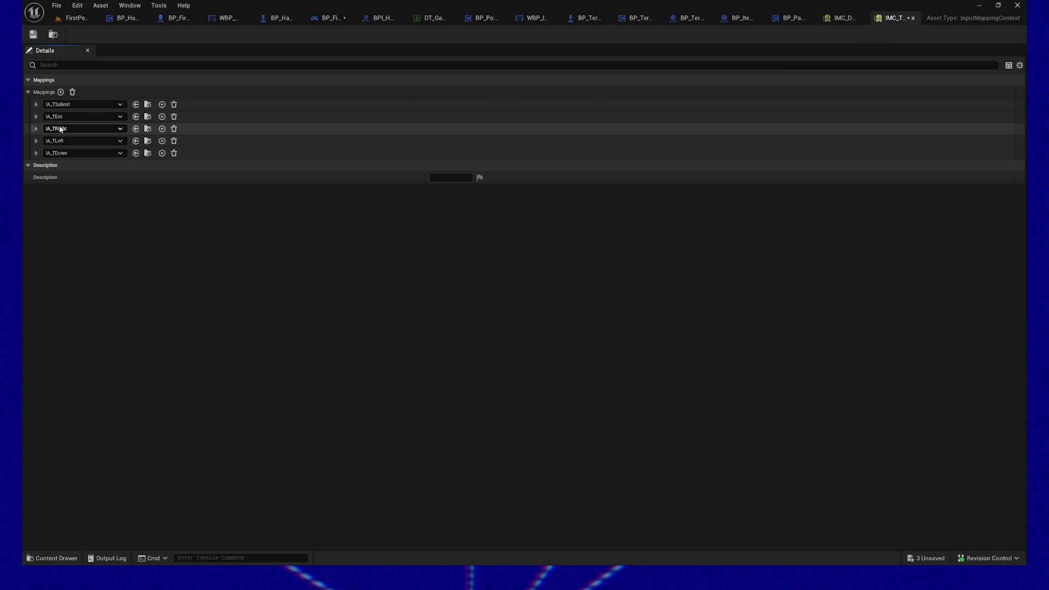
pyautogui.click(61, 92)
pyautogui.click(85, 165)
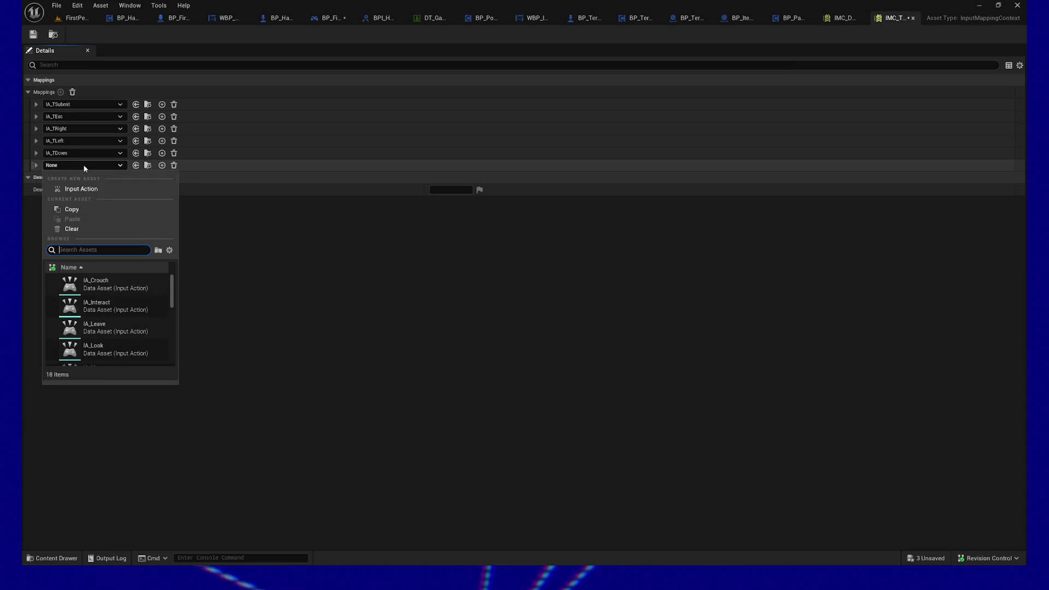
pyautogui.write('TUp')
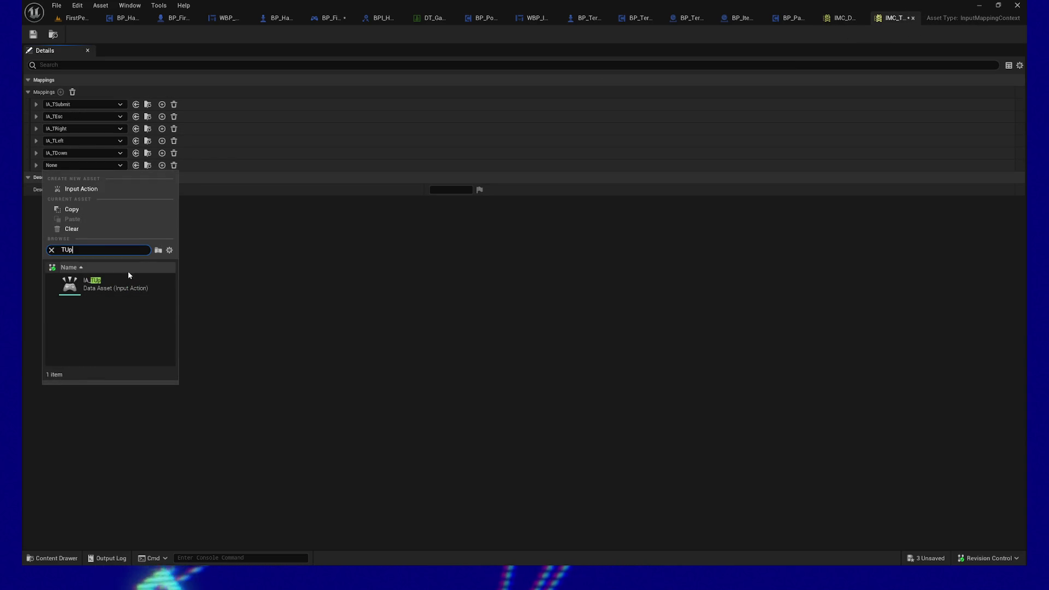
pyautogui.click(131, 287)
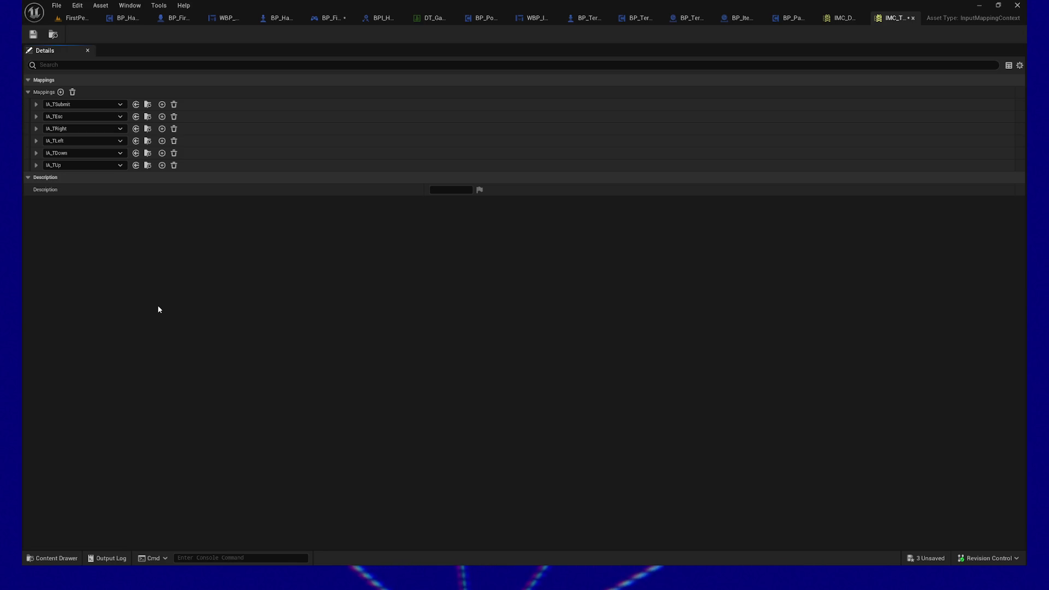
# Expand the IA_TSubmit mapping to reveal its empty key binding row
pyautogui.click(35, 104)
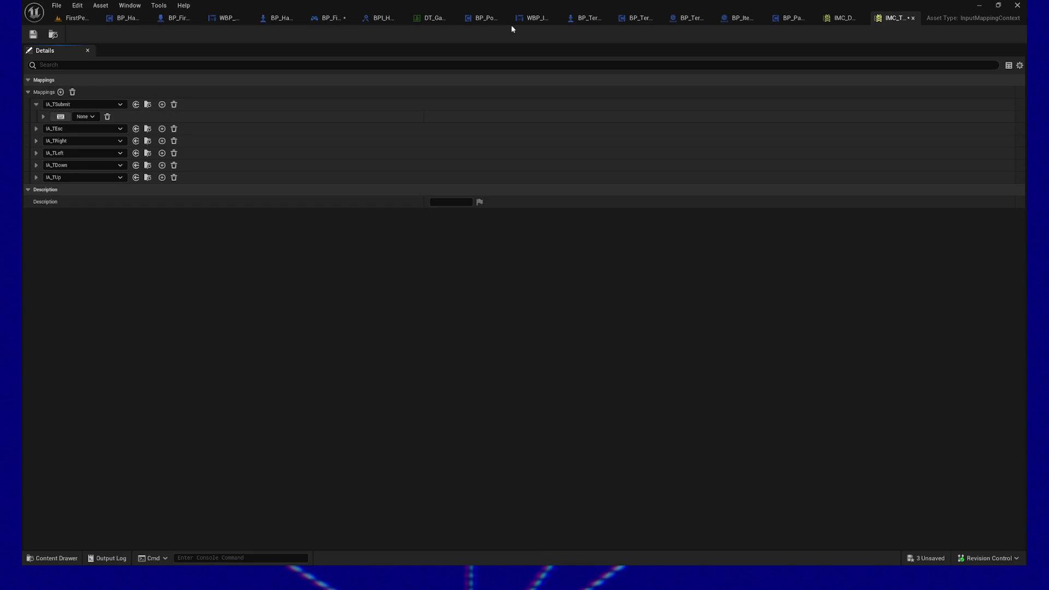
# Compare with IMC_Default's IA_TSubmit and bind IMC_Terminal's IA_TSubmit to the Enter key
pyautogui.click(839, 16)
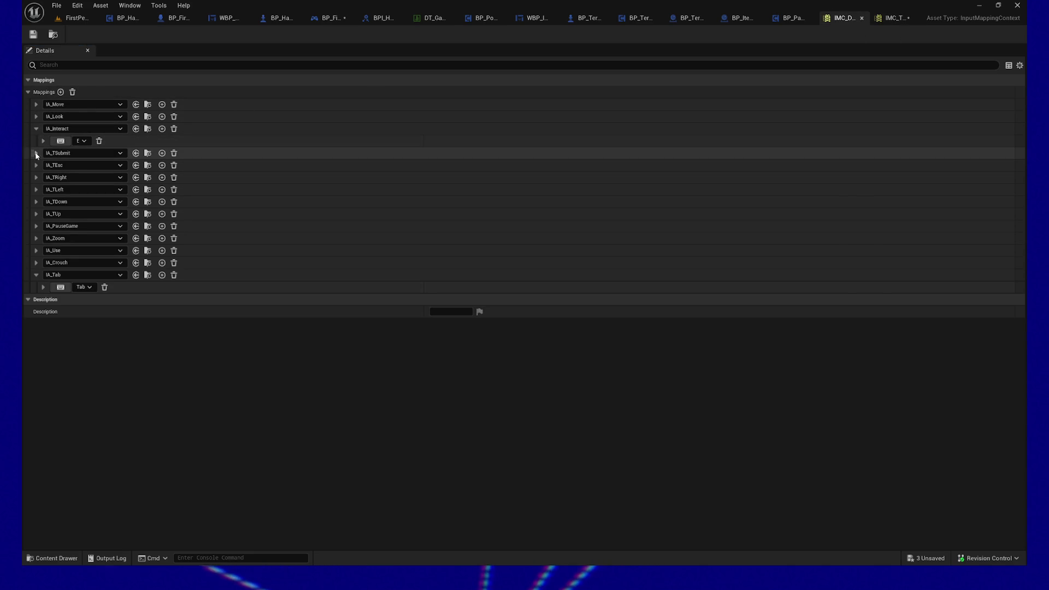
pyautogui.click(36, 129)
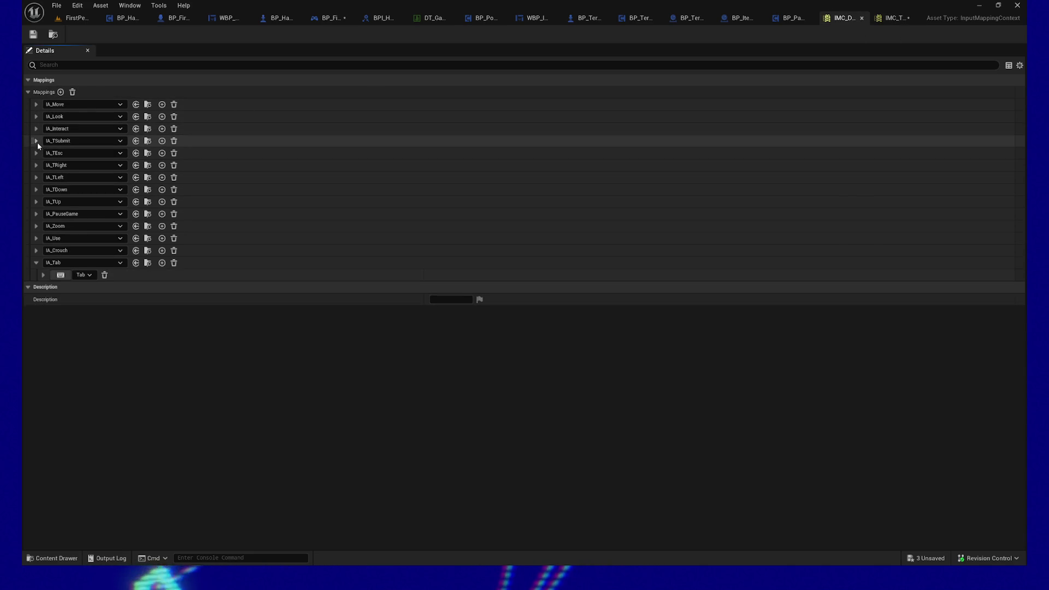
pyautogui.click(36, 141)
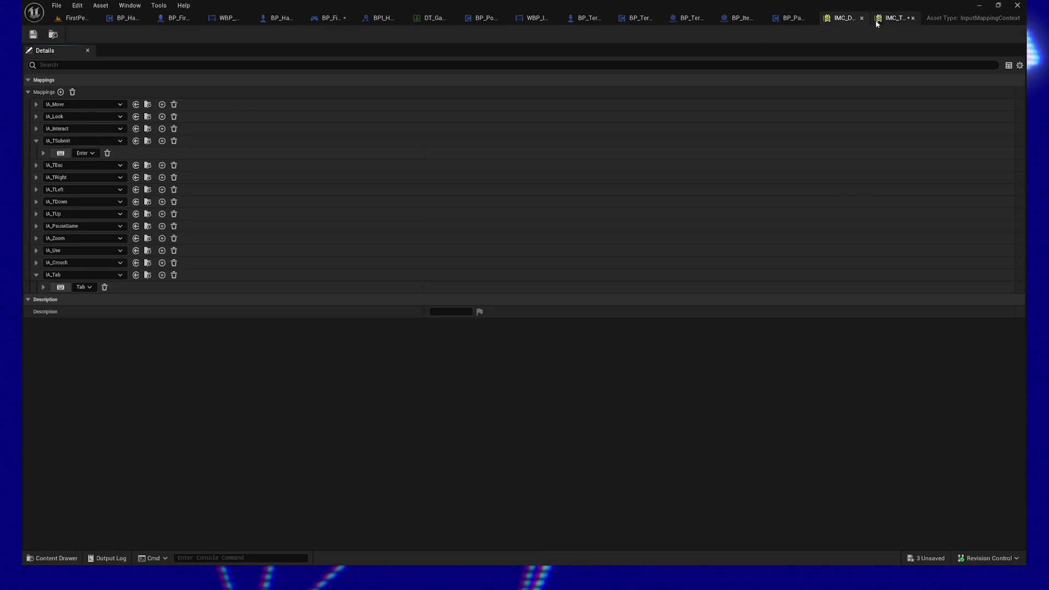
pyautogui.click(885, 20)
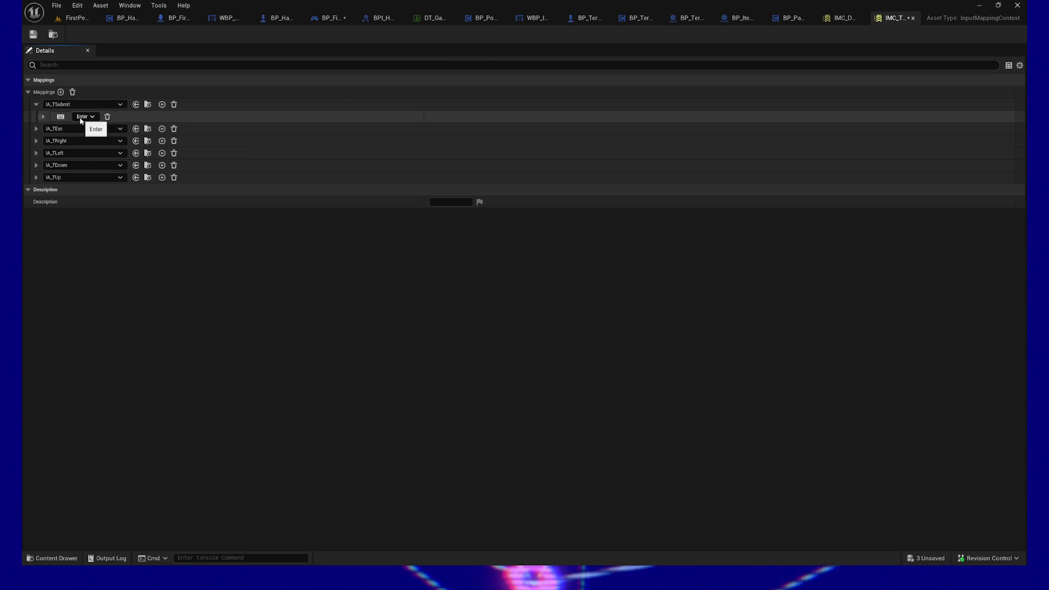
pyautogui.click(43, 117)
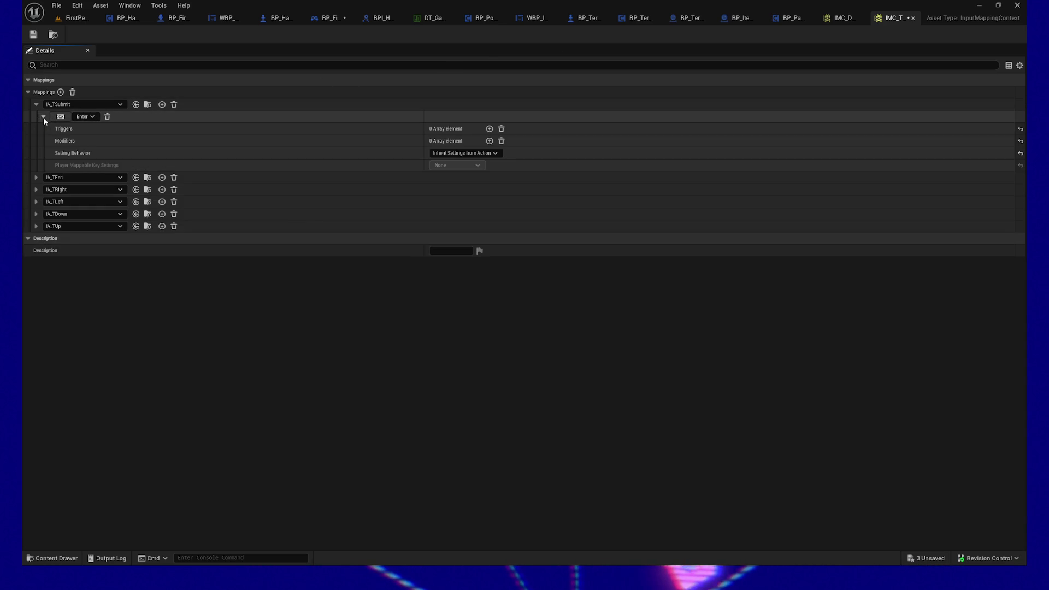
pyautogui.click(42, 117)
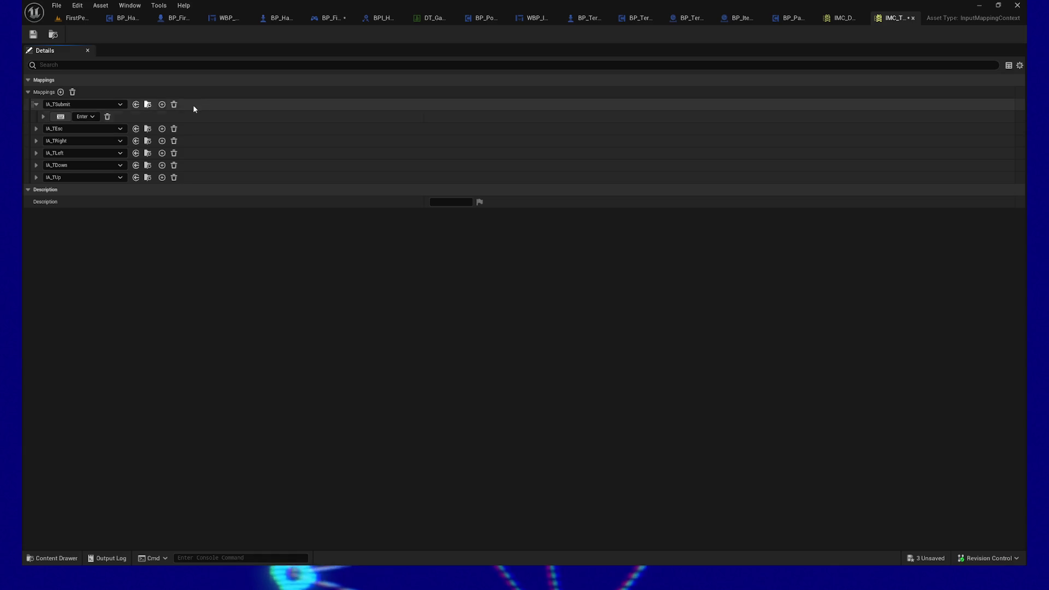
# Add a second IA_TSubmit key binding set to Space Bar
pyautogui.click(162, 104)
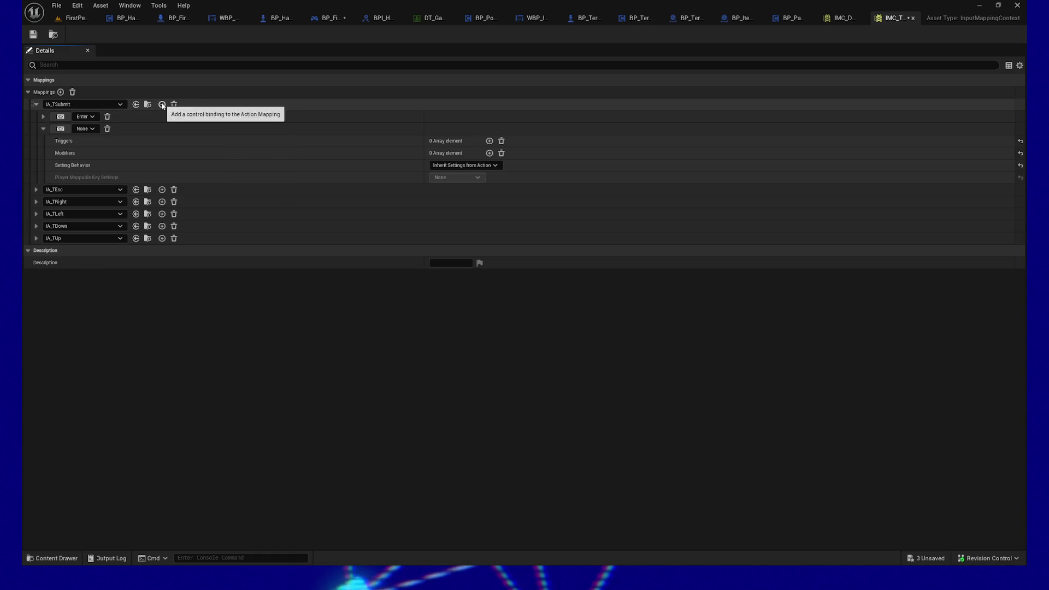
pyautogui.click(84, 128)
pyautogui.press('space')
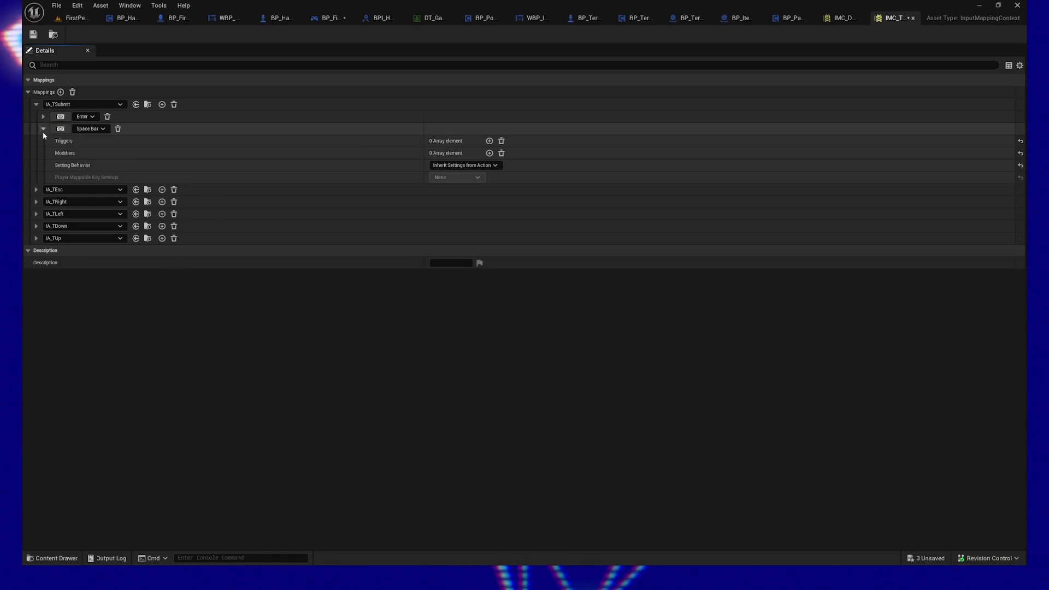
pyautogui.click(43, 129)
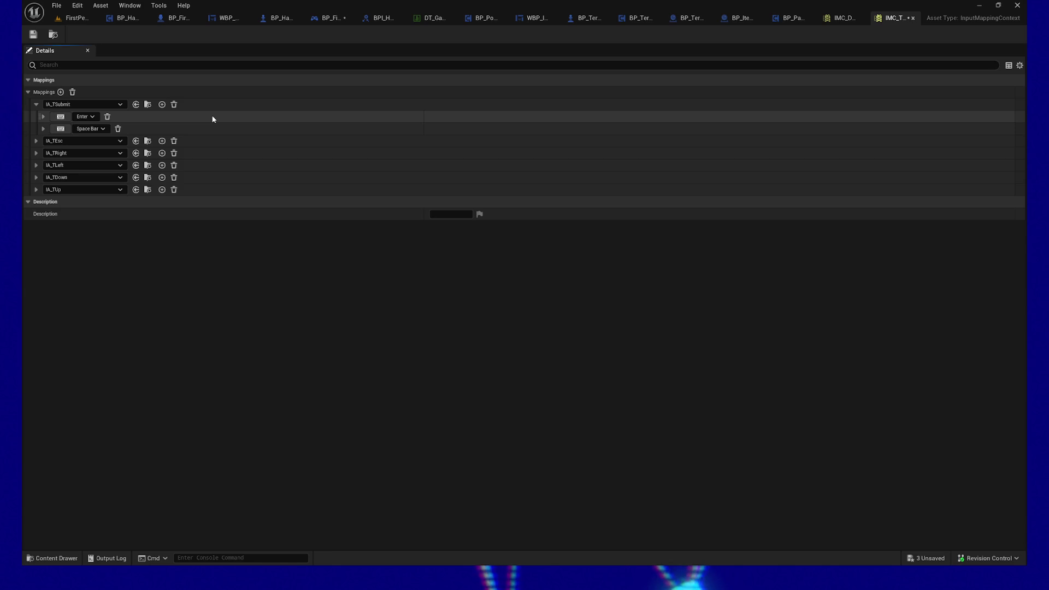
# Compare against IMC_Default, then bind IA_TEsc in IMC_Terminal to the Escape key
pyautogui.click(845, 19)
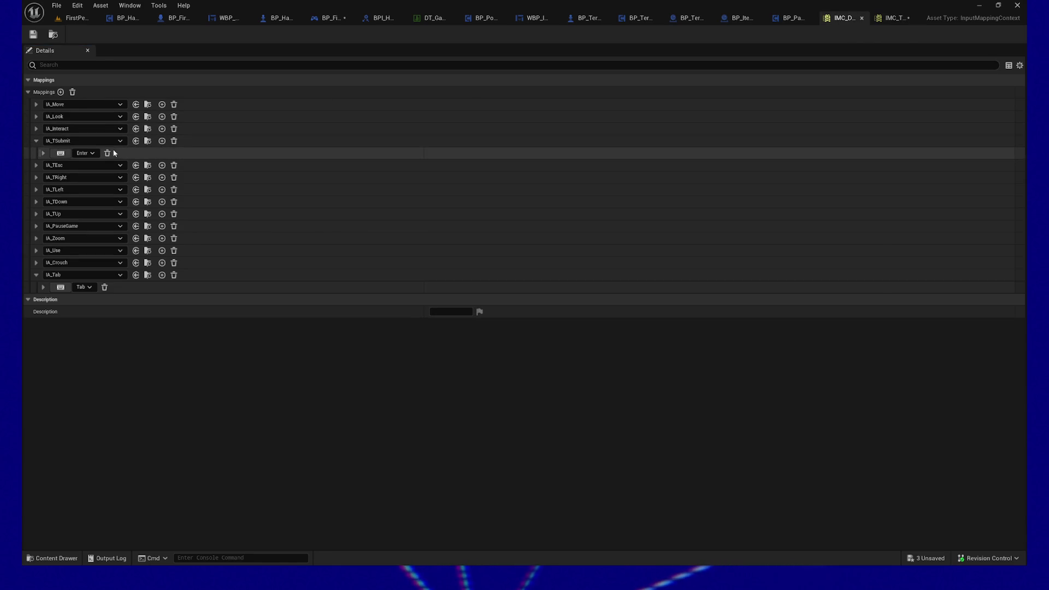
pyautogui.click(35, 141)
pyautogui.click(35, 153)
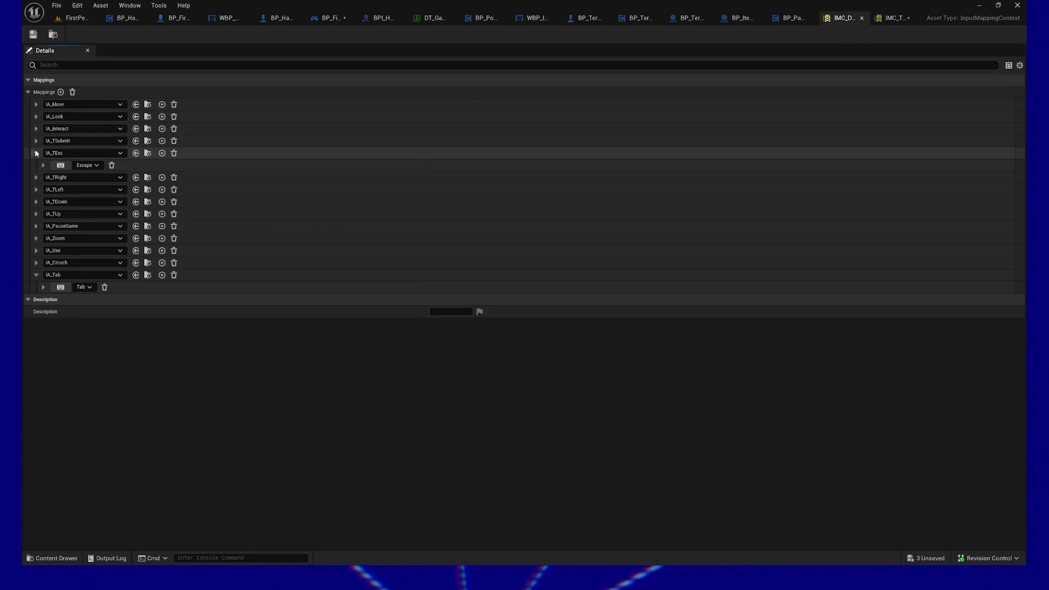
pyautogui.click(890, 18)
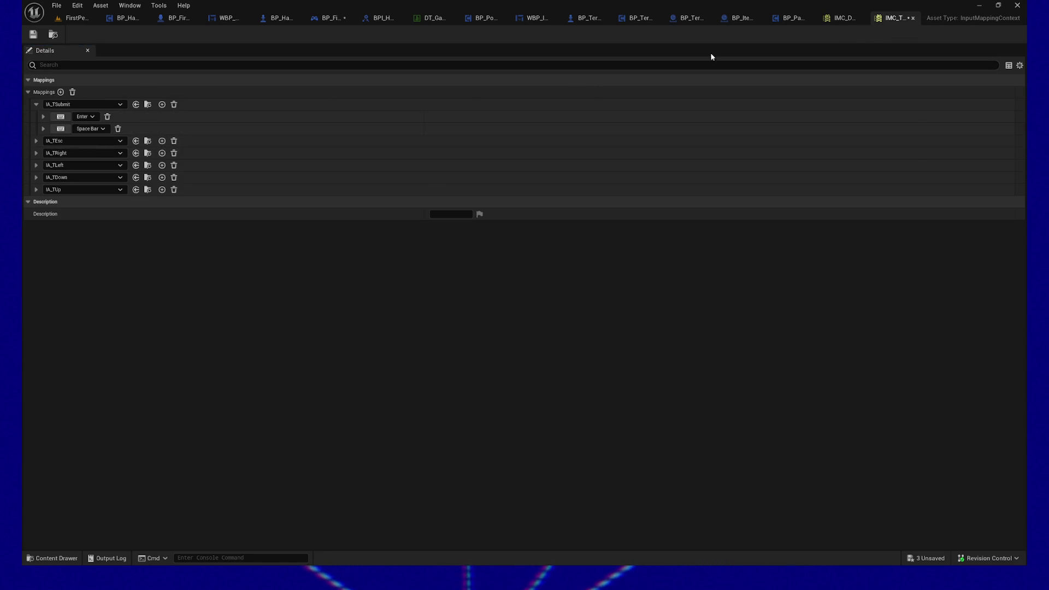
pyautogui.click(36, 141)
pyautogui.click(85, 153)
pyautogui.click(58, 156)
pyautogui.press('Escape')
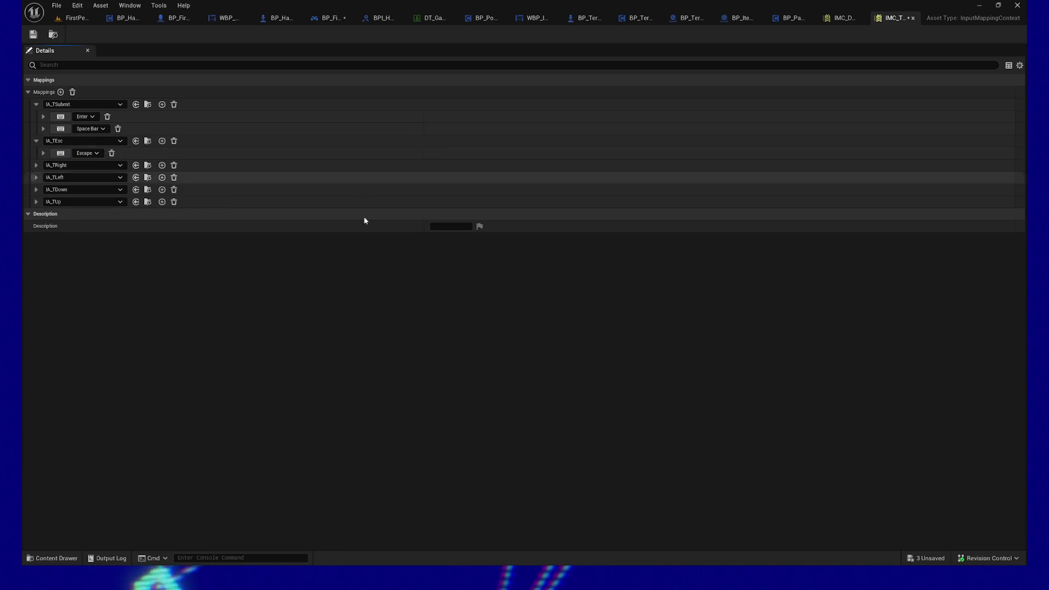
# Look up IA_TRight's D and Right key bindings in IMC_Default
pyautogui.click(843, 18)
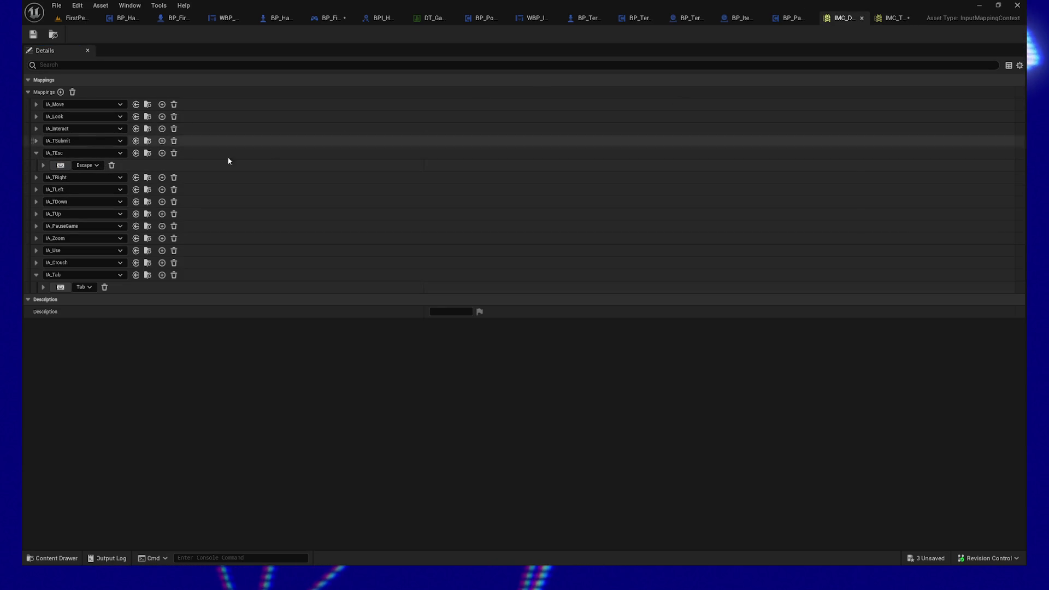
pyautogui.click(36, 177)
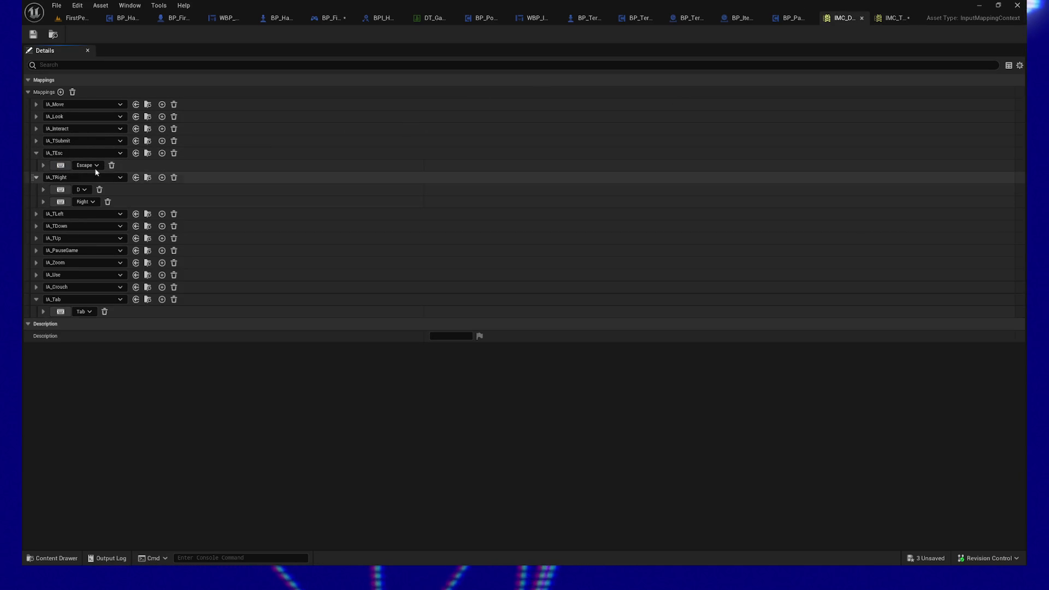
pyautogui.click(885, 19)
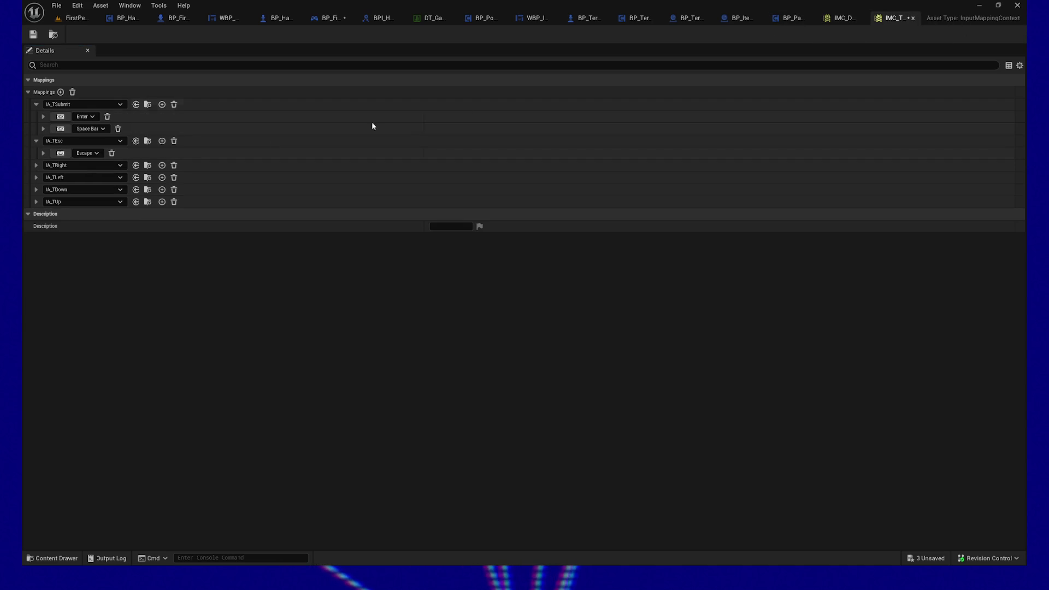
# Give IA_TRight two mappings, D and Right, then collapse the expanded mappings
pyautogui.click(37, 165)
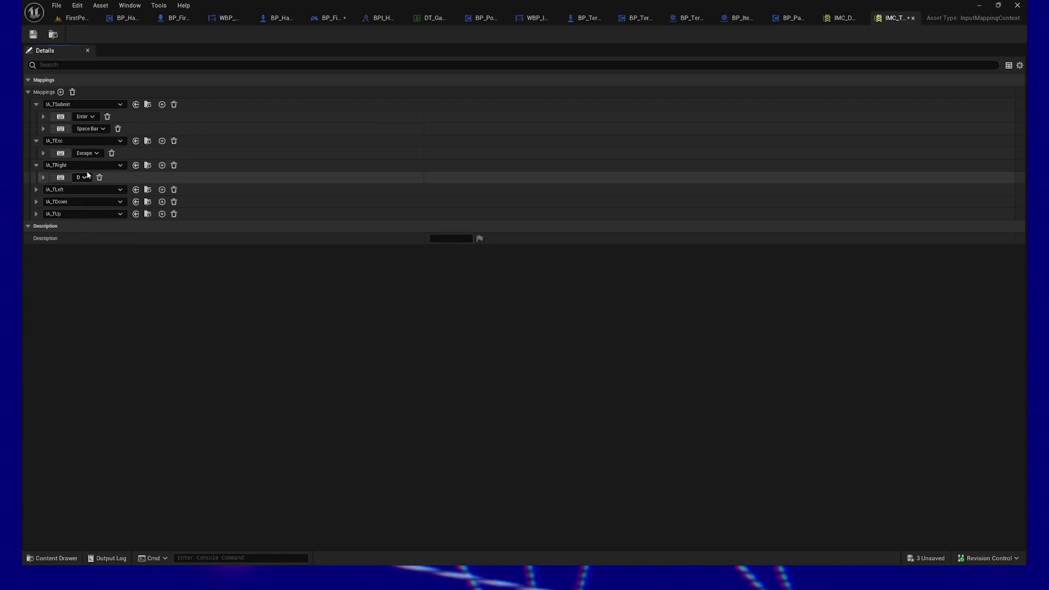
pyautogui.click(162, 165)
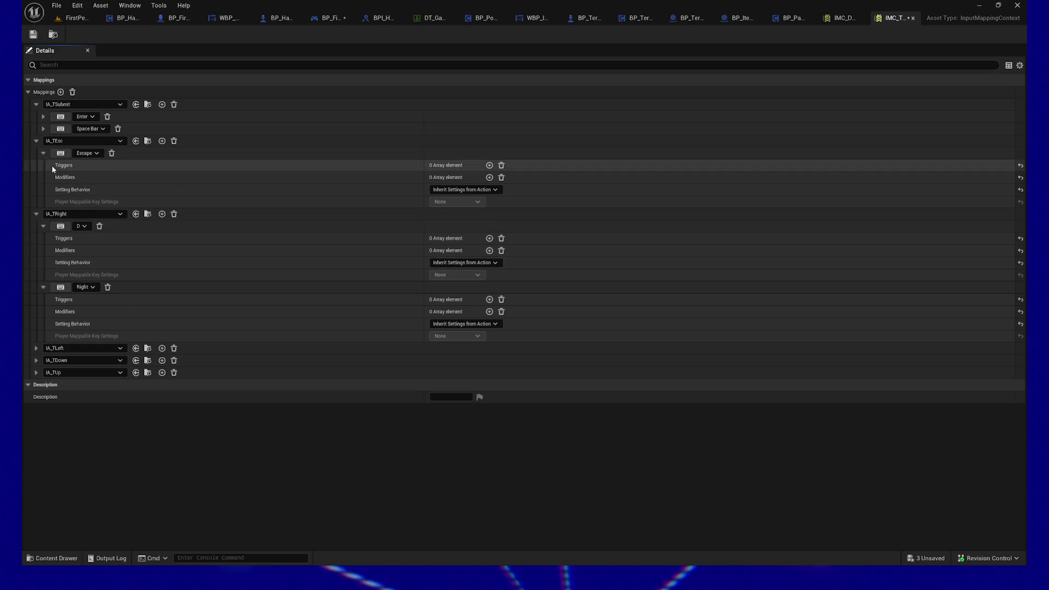
pyautogui.click(42, 152)
pyautogui.click(39, 139)
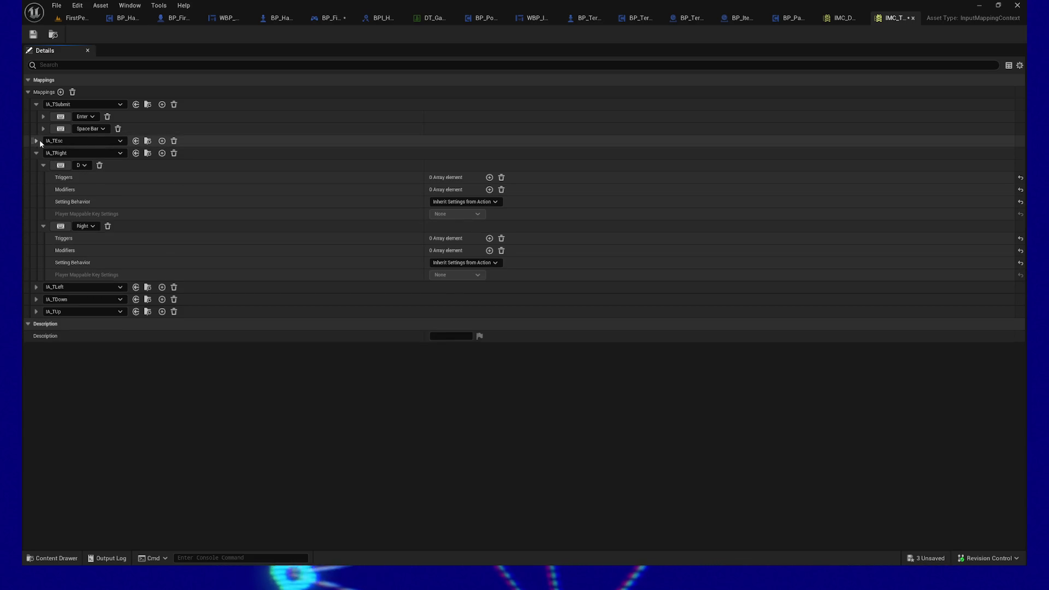
pyautogui.click(41, 105)
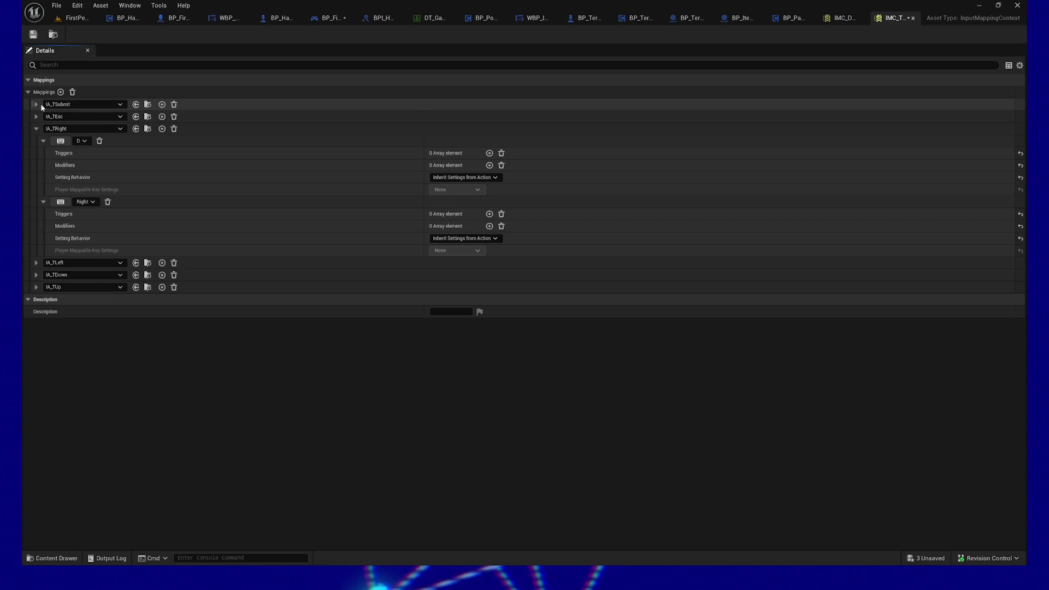
pyautogui.click(43, 141)
pyautogui.click(43, 151)
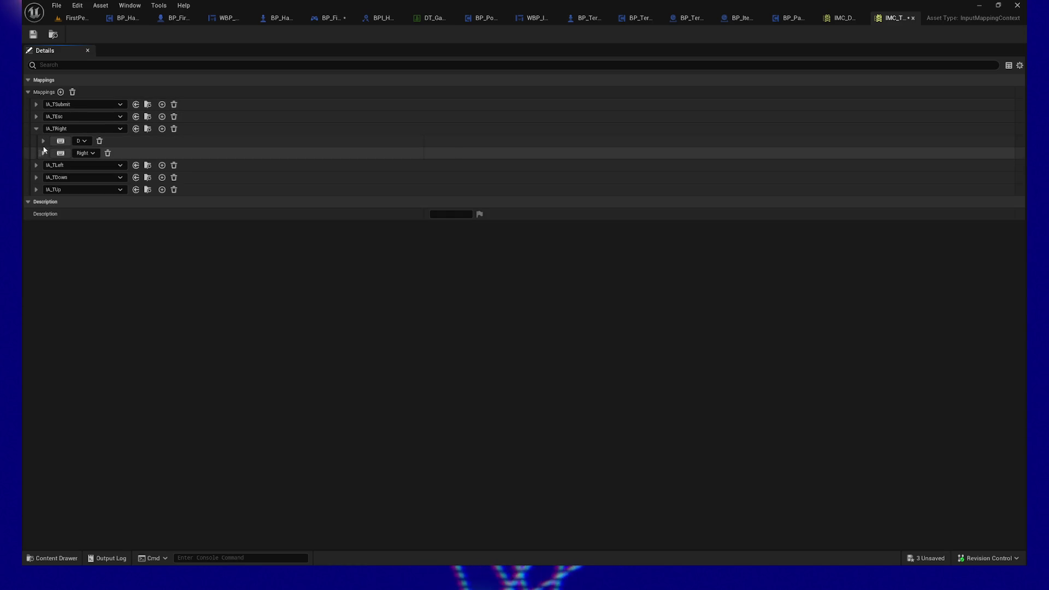
pyautogui.click(37, 129)
# Give IA_TLeft two key mappings, A and Left arrow, in IMC_Terminal
pyautogui.click(36, 141)
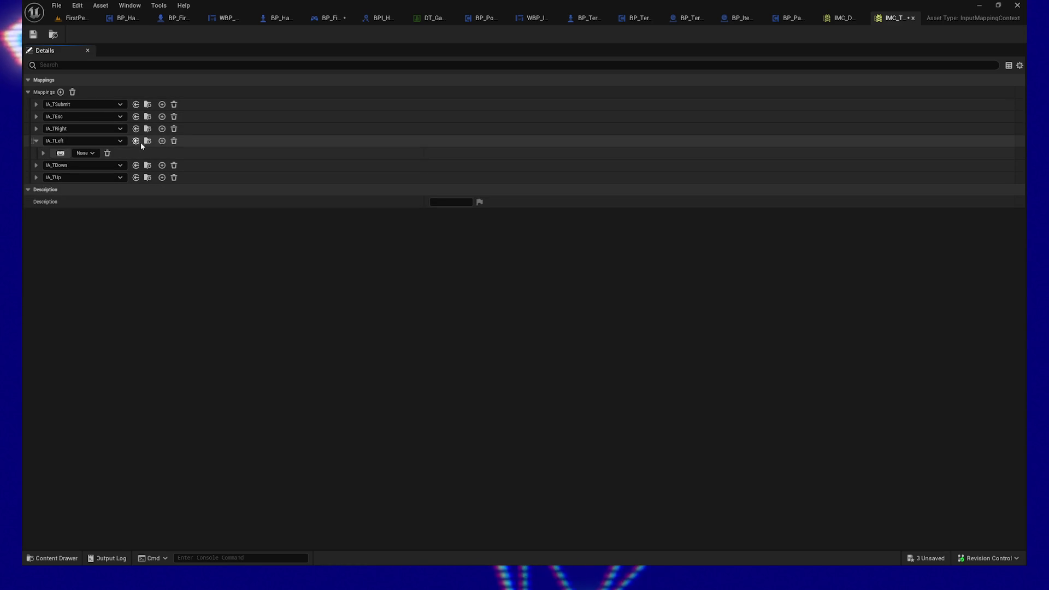
pyautogui.click(68, 155)
pyautogui.write('A')
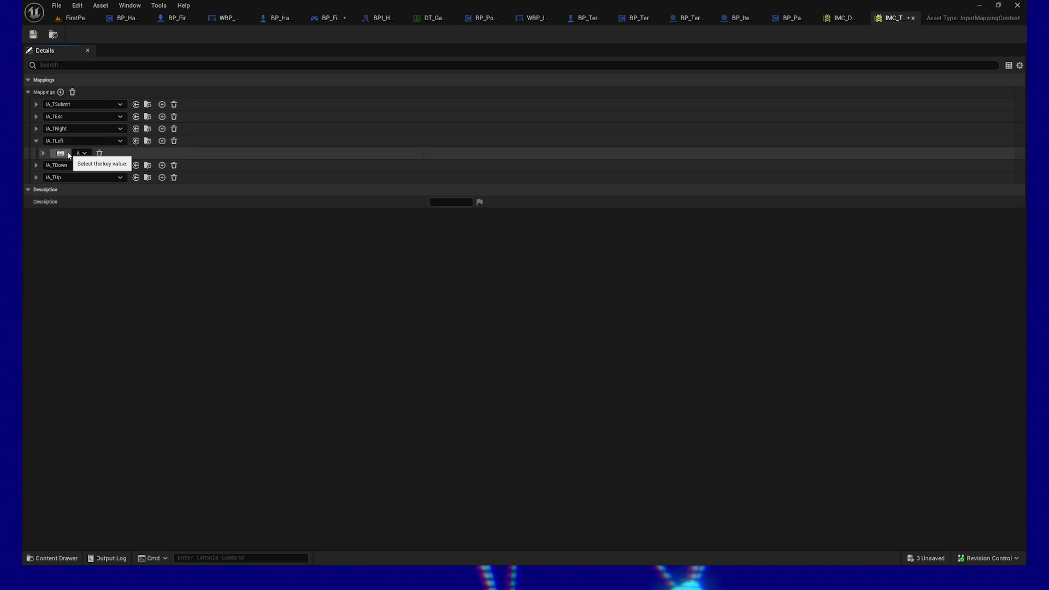
pyautogui.click(162, 141)
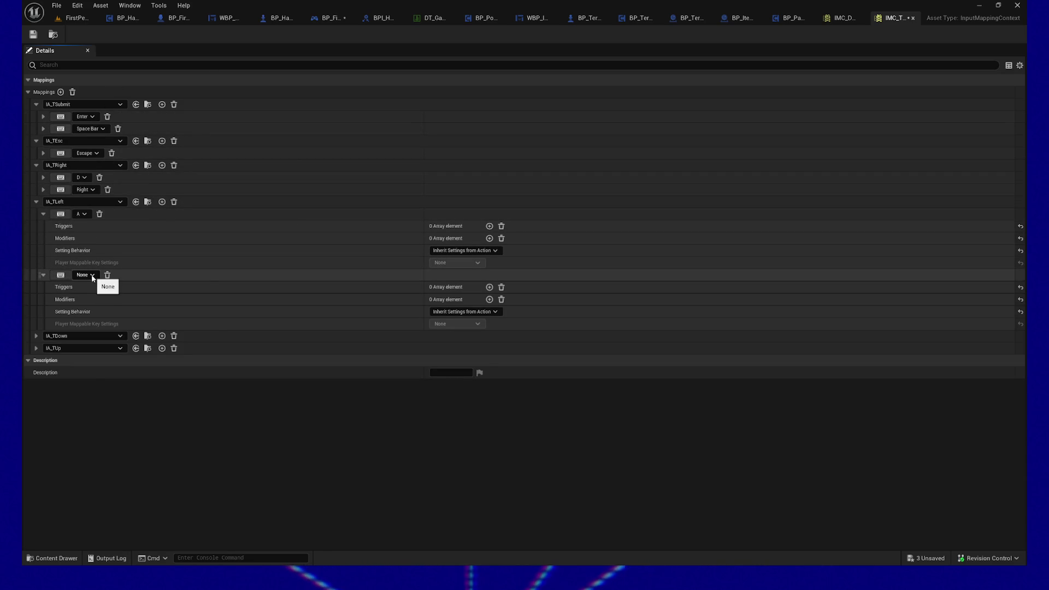
pyautogui.click(90, 274)
pyautogui.click(61, 274)
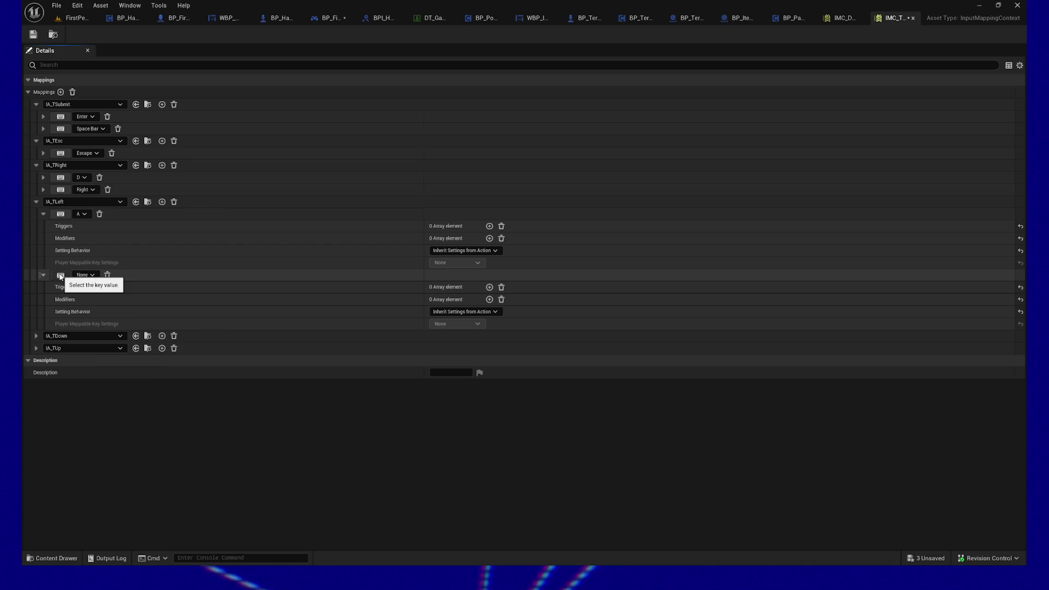
pyautogui.click(44, 214)
pyautogui.click(43, 225)
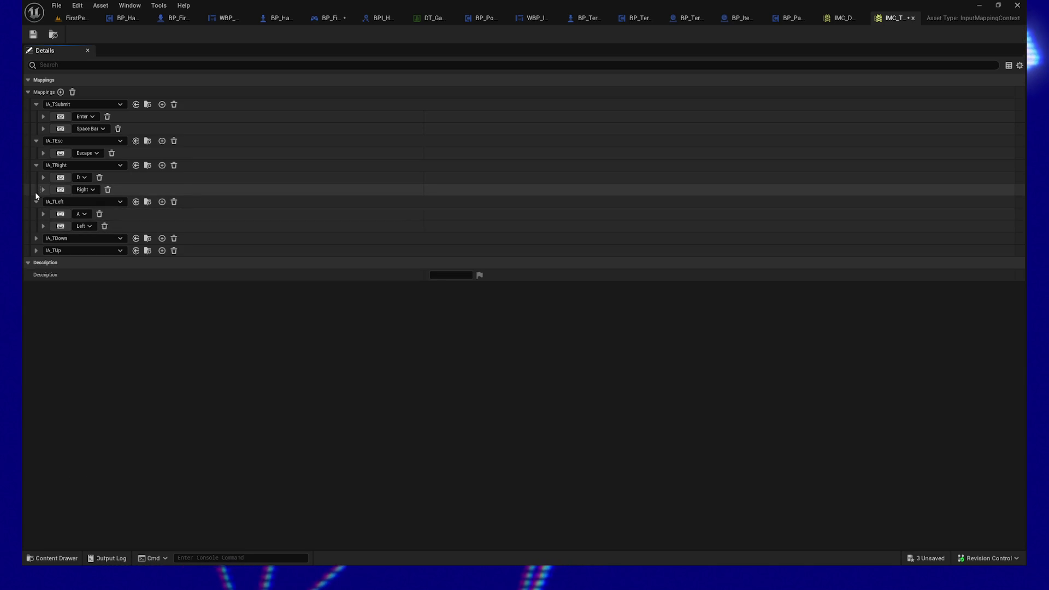
# Give IA_TDown two key mappings, S and Down arrow
pyautogui.click(162, 238)
pyautogui.click(36, 239)
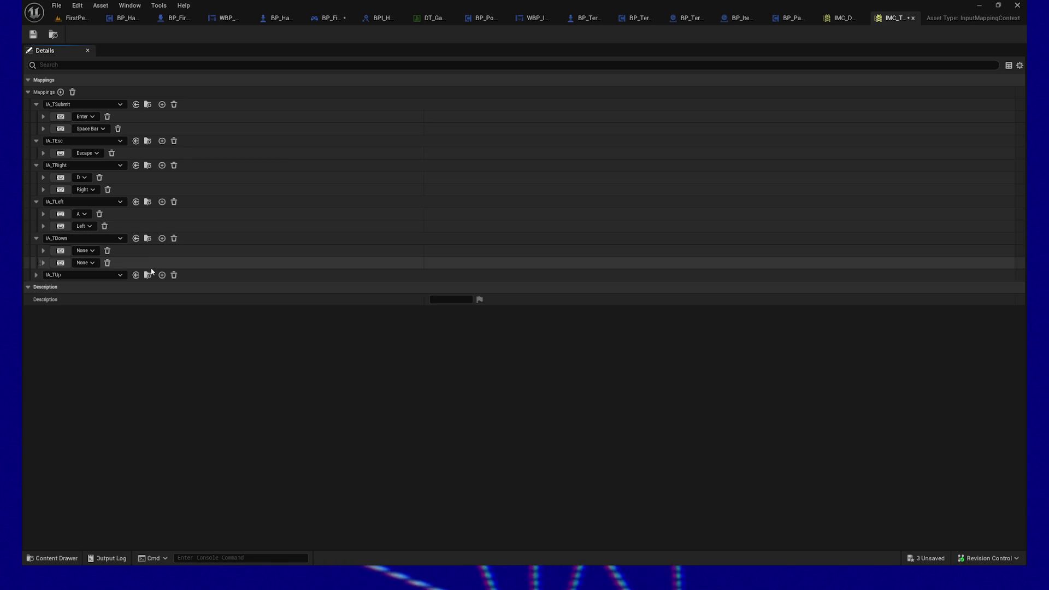
pyautogui.click(43, 263)
pyautogui.click(43, 250)
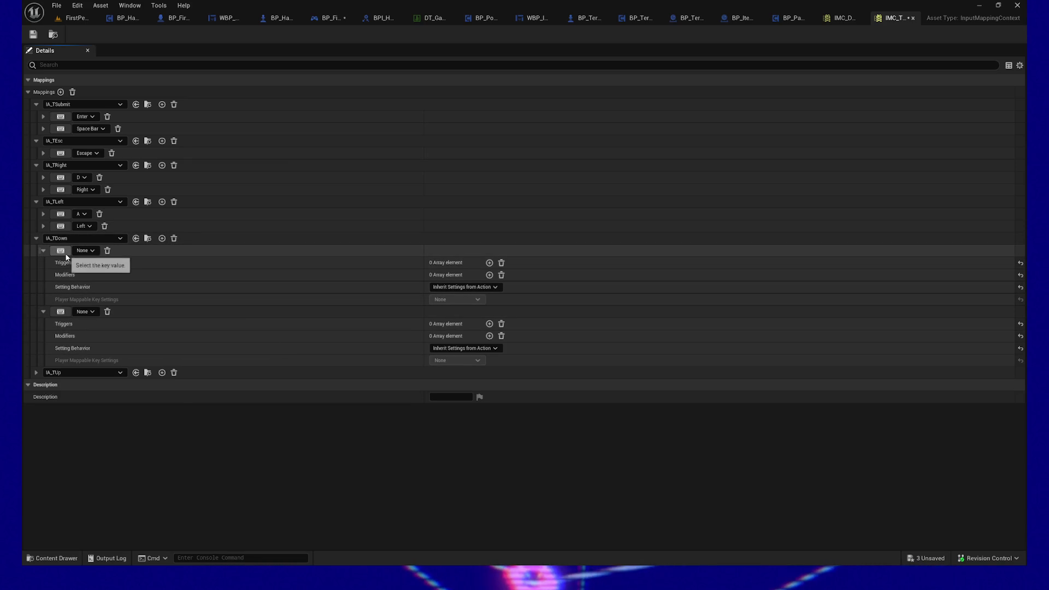
pyautogui.click(65, 253)
pyautogui.press('s')
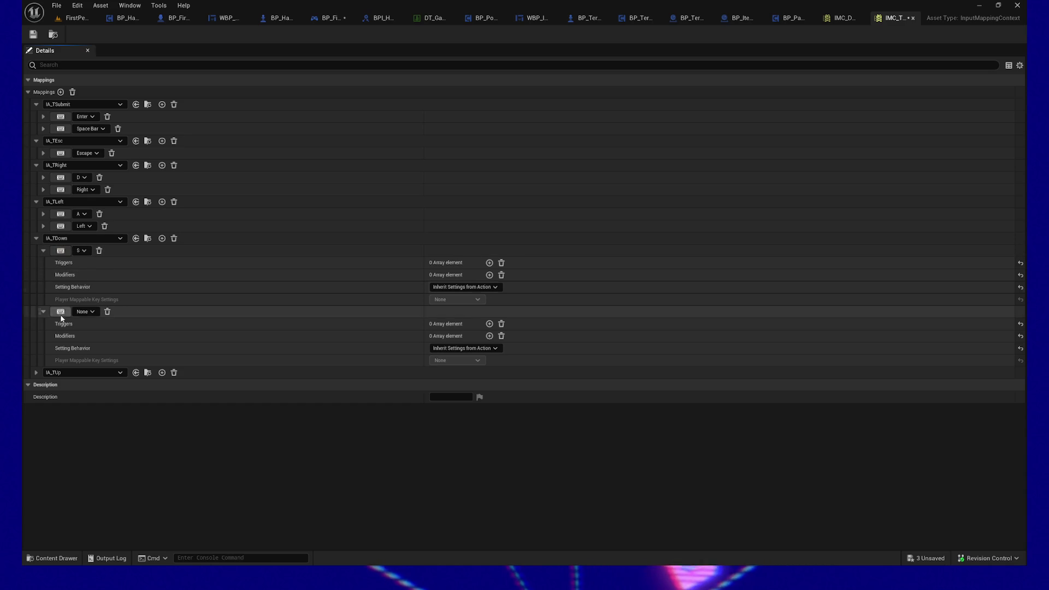
pyautogui.click(61, 316)
pyautogui.press('Down')
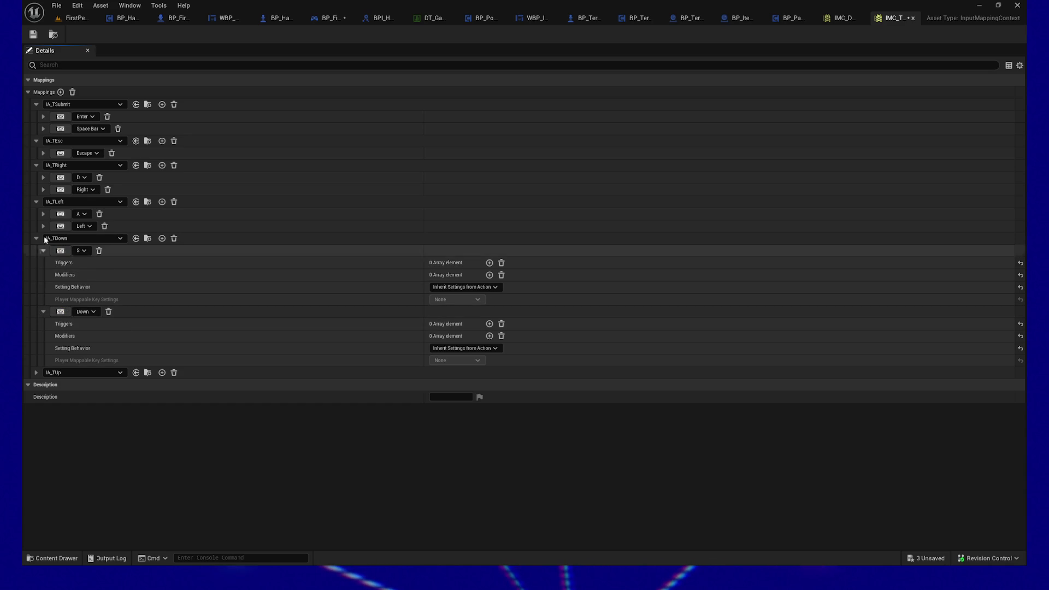
pyautogui.click(36, 238)
# Start IA_TUp's bindings with W as the first key
pyautogui.click(36, 251)
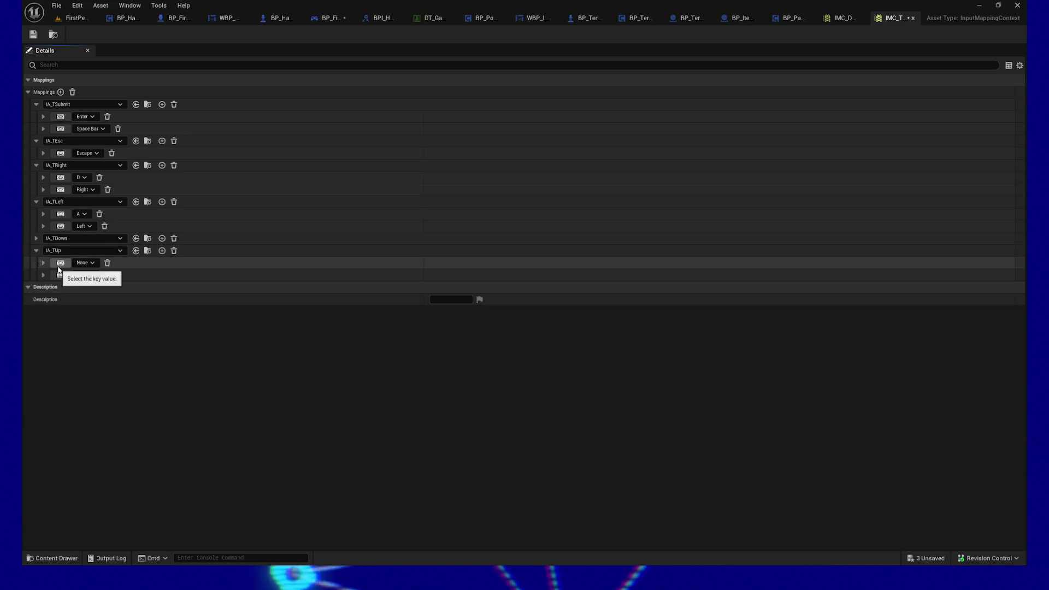
pyautogui.press('w')
pyautogui.click(66, 275)
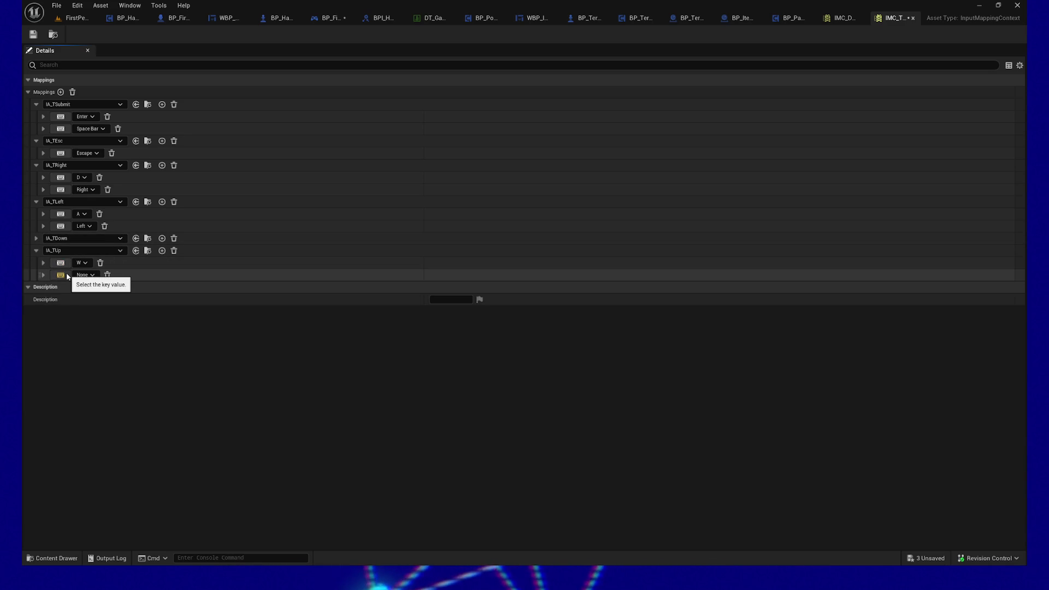
# In IMC_Default, expand the terminal action mappings to review their keys
pyautogui.click(840, 18)
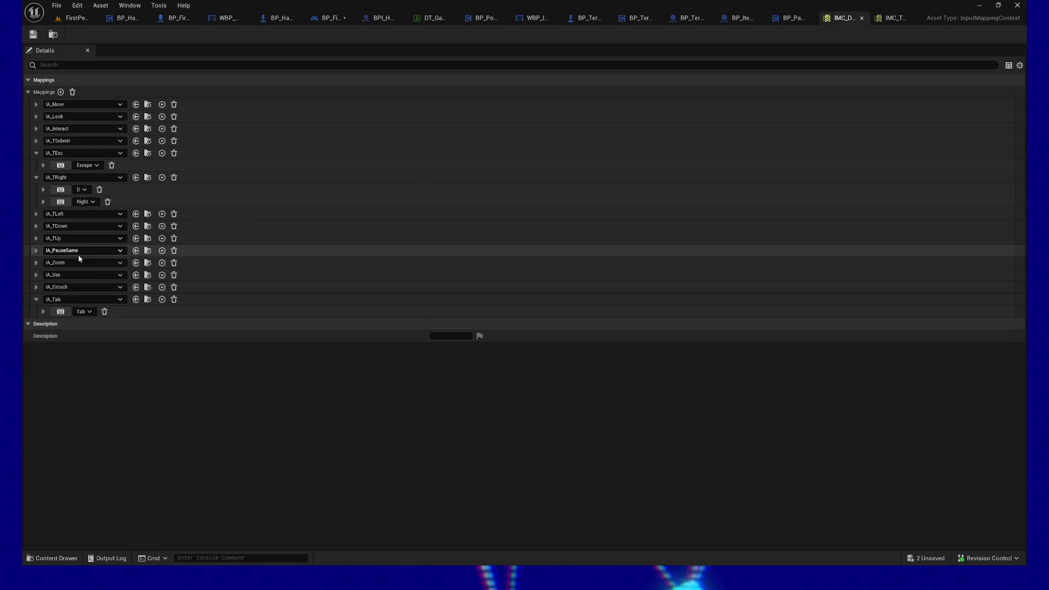
pyautogui.click(37, 241)
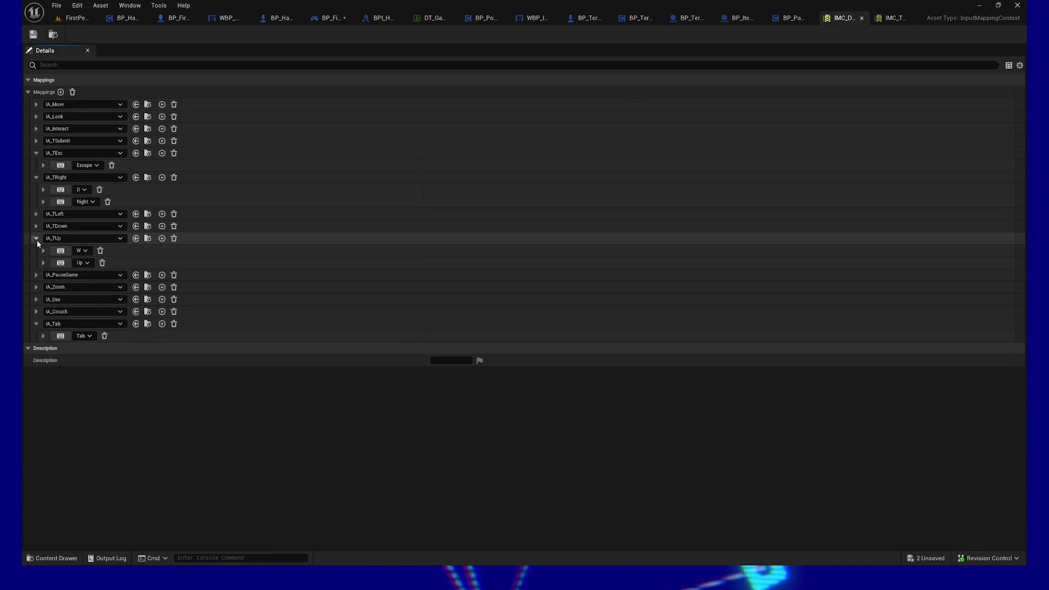
pyautogui.click(37, 227)
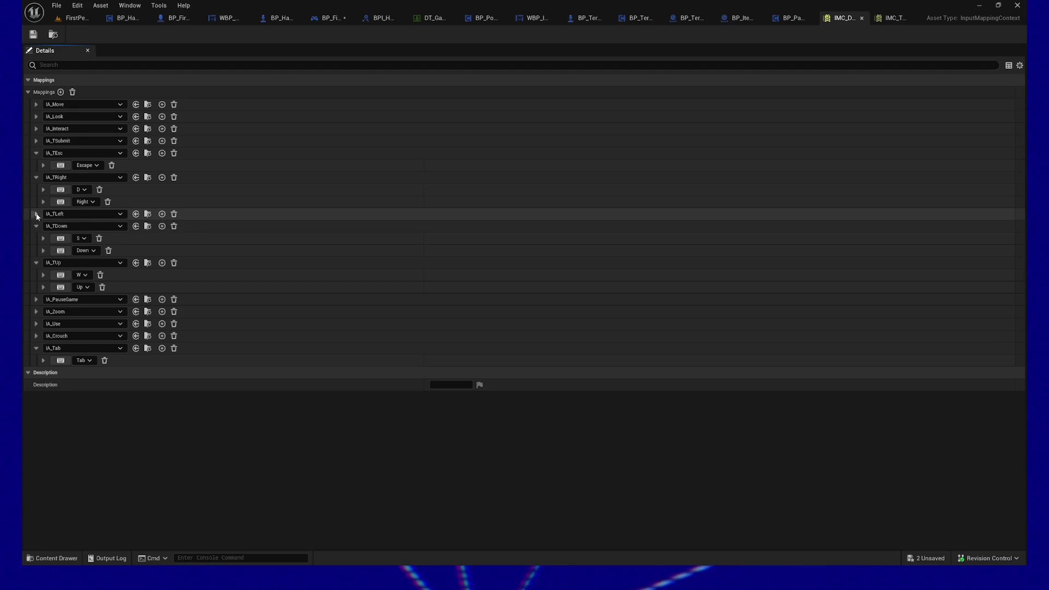
pyautogui.click(36, 213)
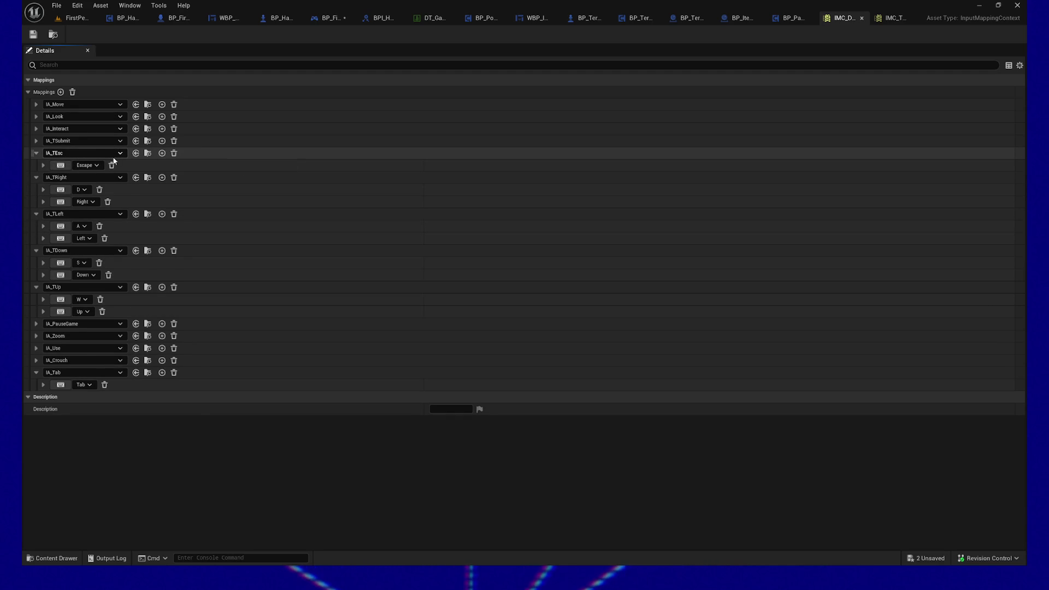
pyautogui.click(36, 140)
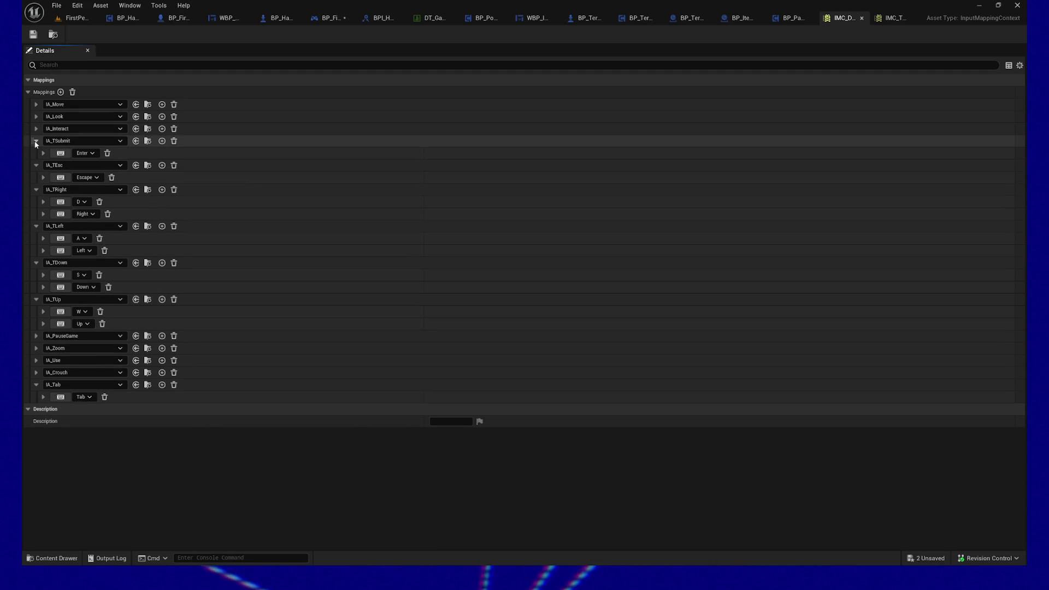
# Delete IA_TSubmit, IA_TEsc, IA_TRight, IA_TLeft, IA_TDown and IA_TUp from IMC_Default and save
pyautogui.click(175, 141)
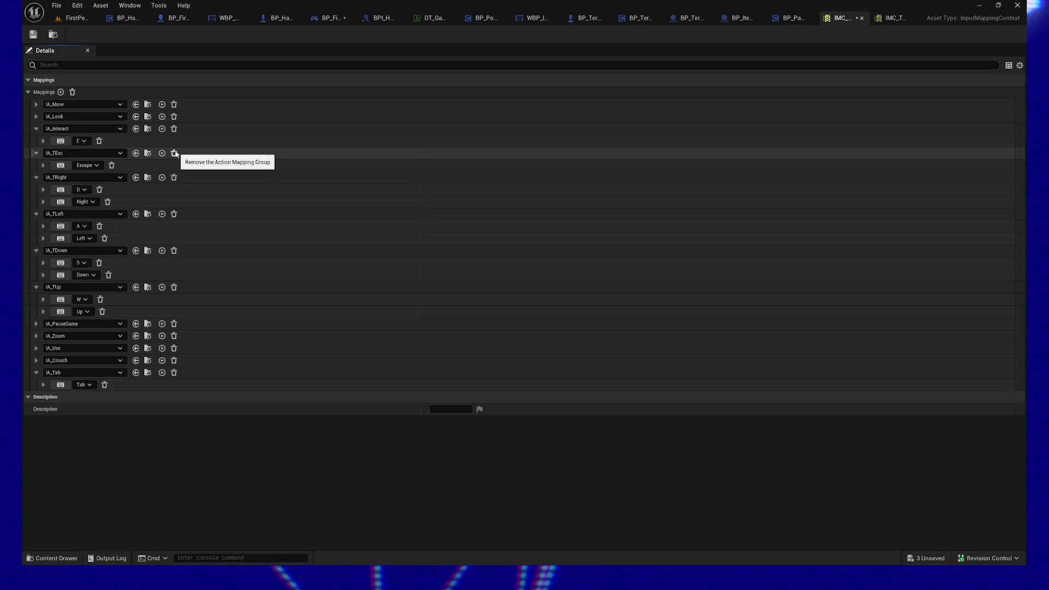
pyautogui.click(174, 153)
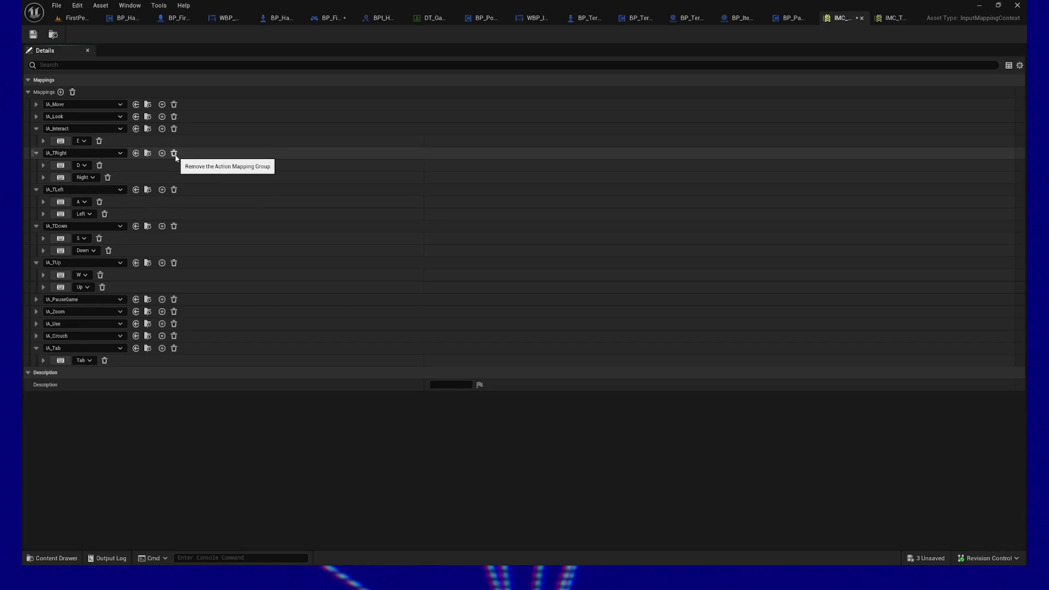
pyautogui.click(175, 154)
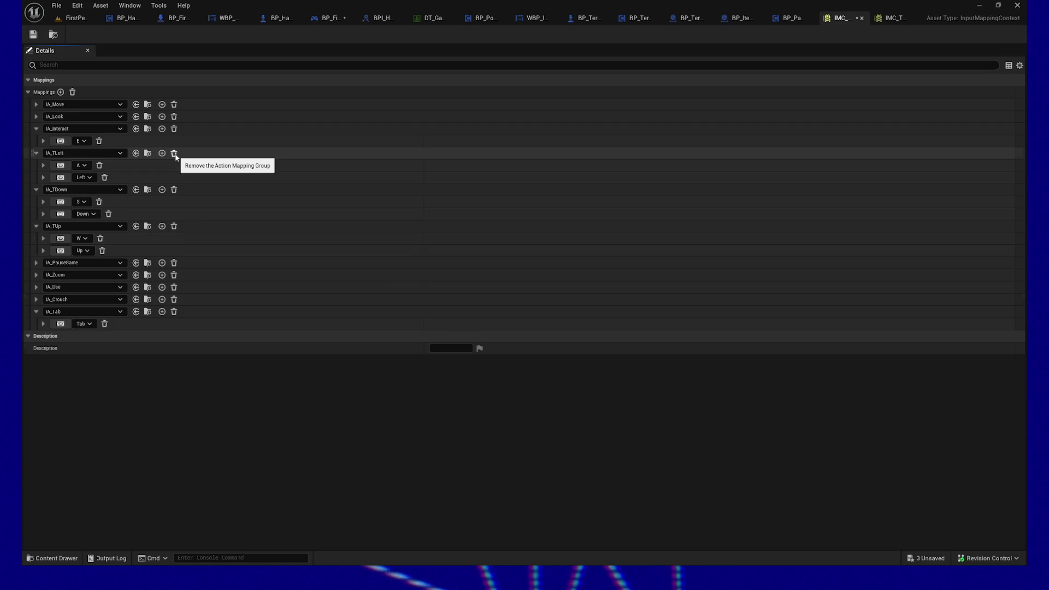
pyautogui.click(174, 154)
pyautogui.click(174, 153)
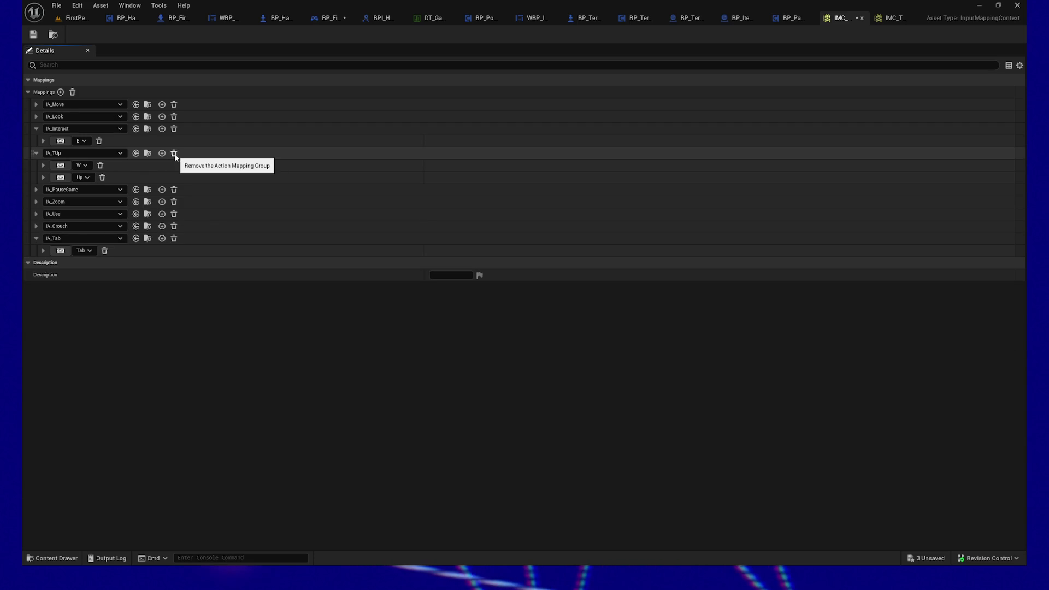
pyautogui.click(174, 154)
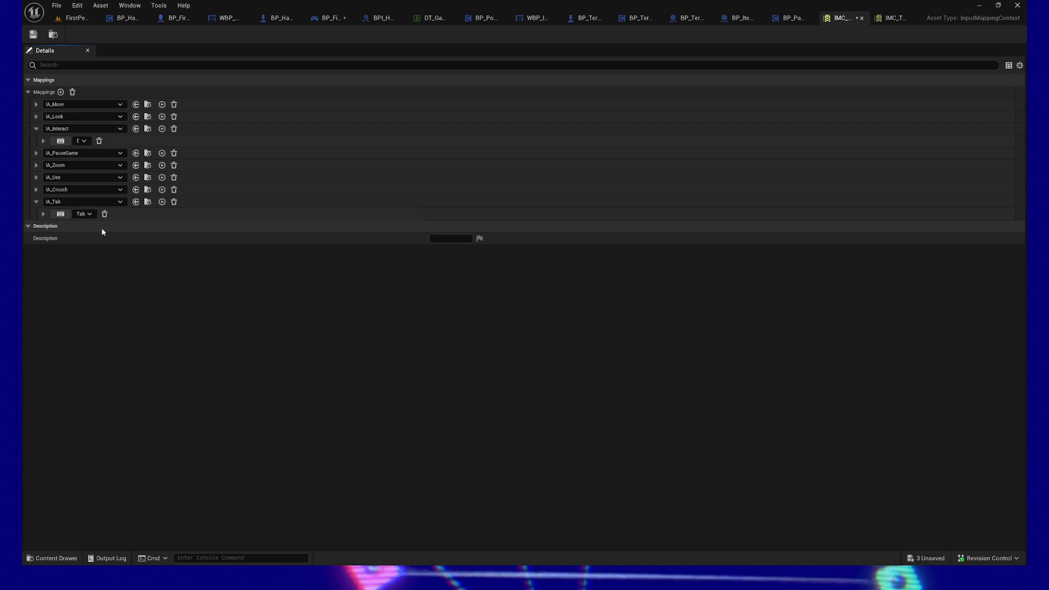
pyautogui.click(36, 130)
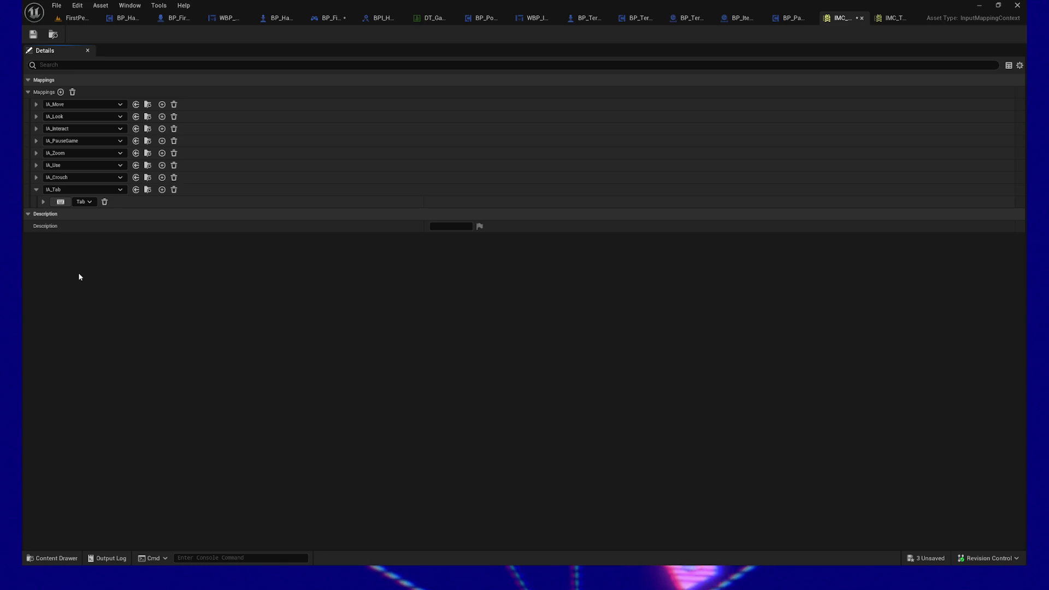
pyautogui.click(34, 35)
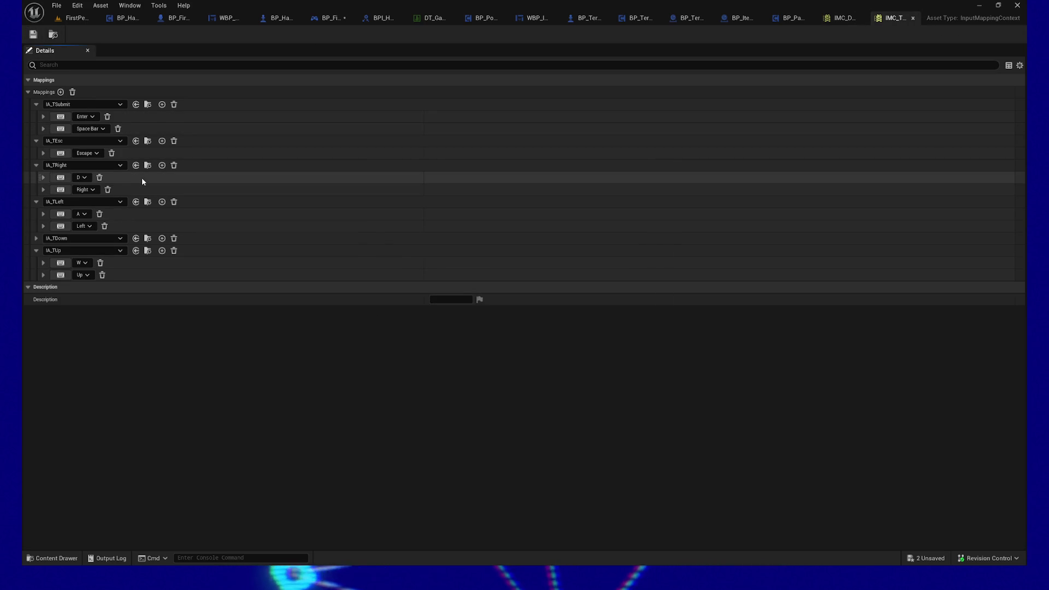
pyautogui.click(77, 17)
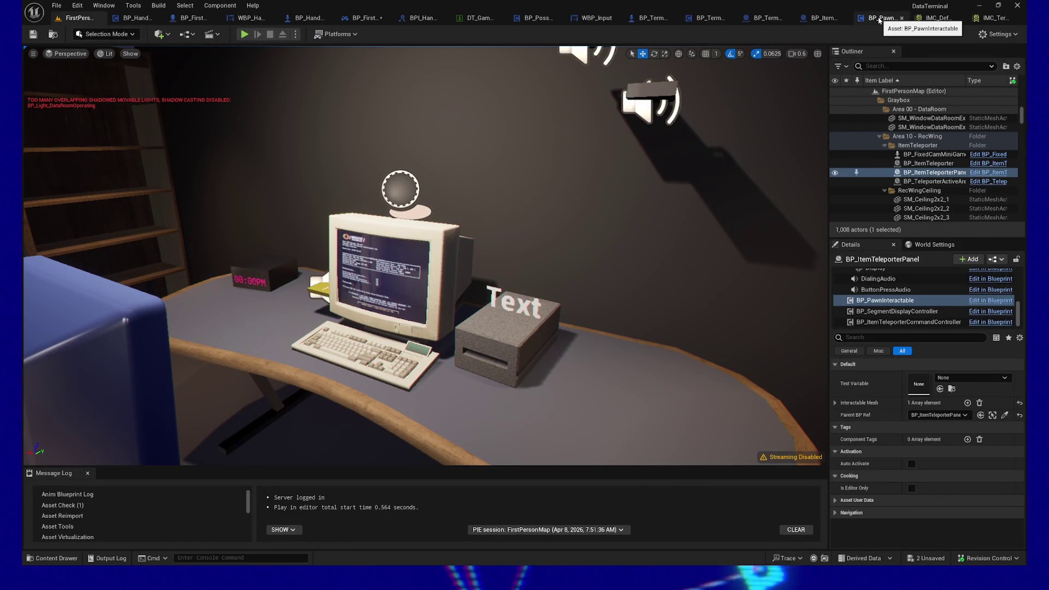
# Set the terminal pawn's PawnClassesToIMC entry to IMC_Terminal, then compile and save the controller
pyautogui.click(363, 18)
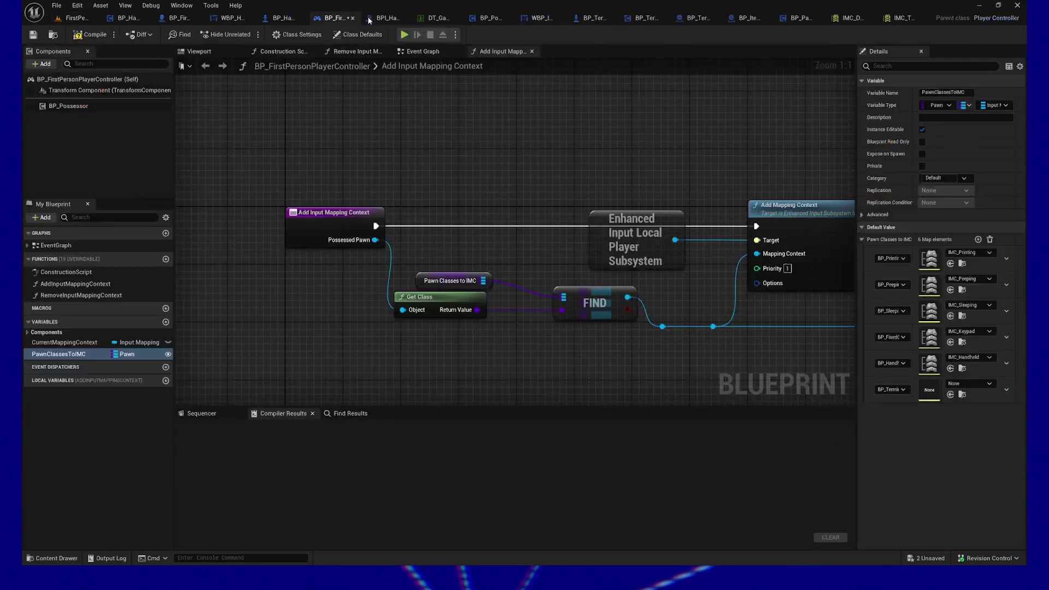
pyautogui.click(988, 385)
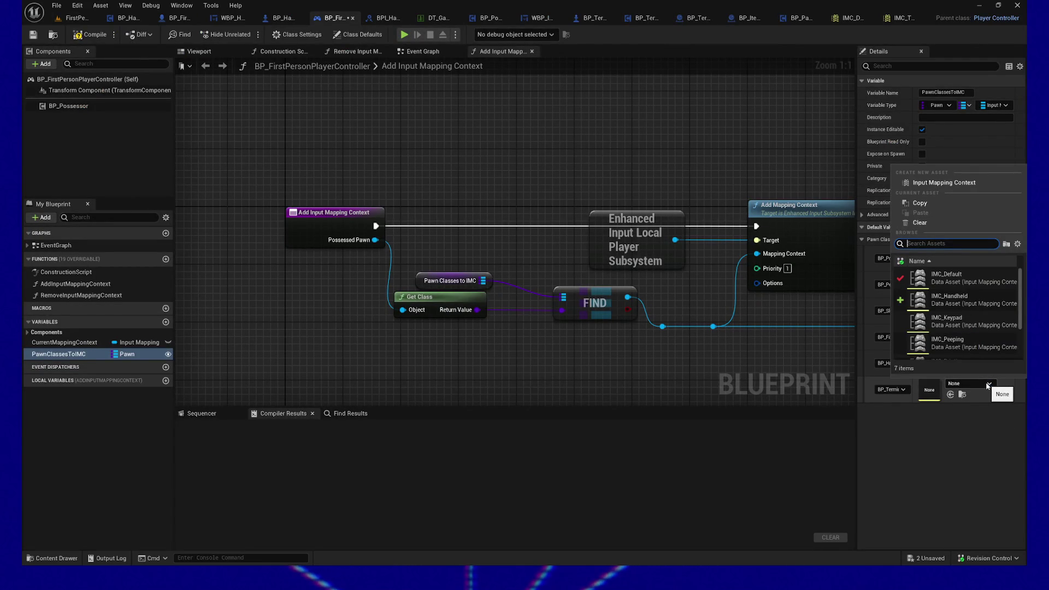
pyautogui.scroll(-3, 970, 343)
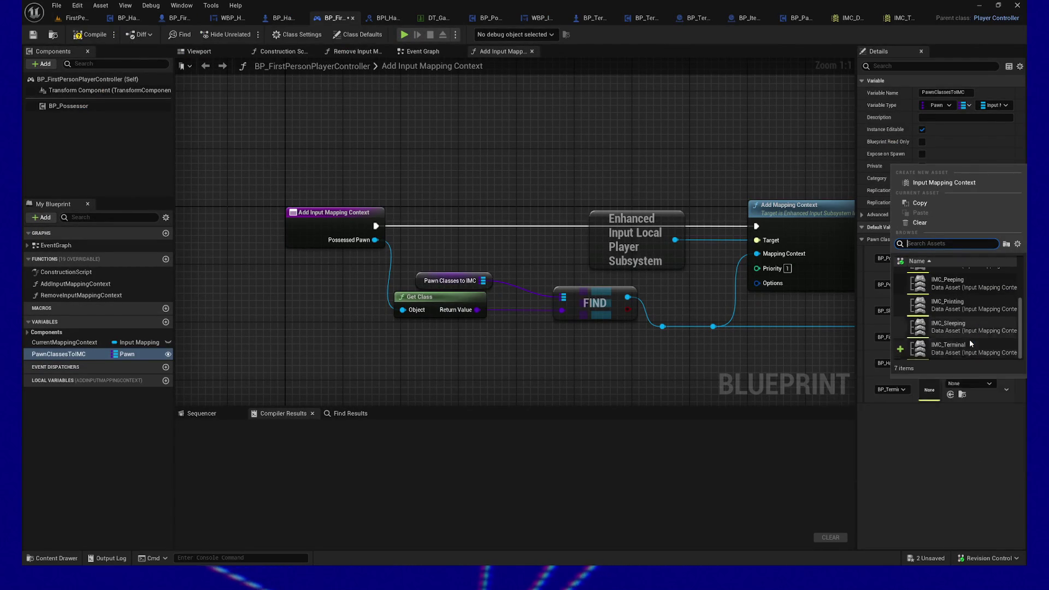
pyautogui.click(967, 348)
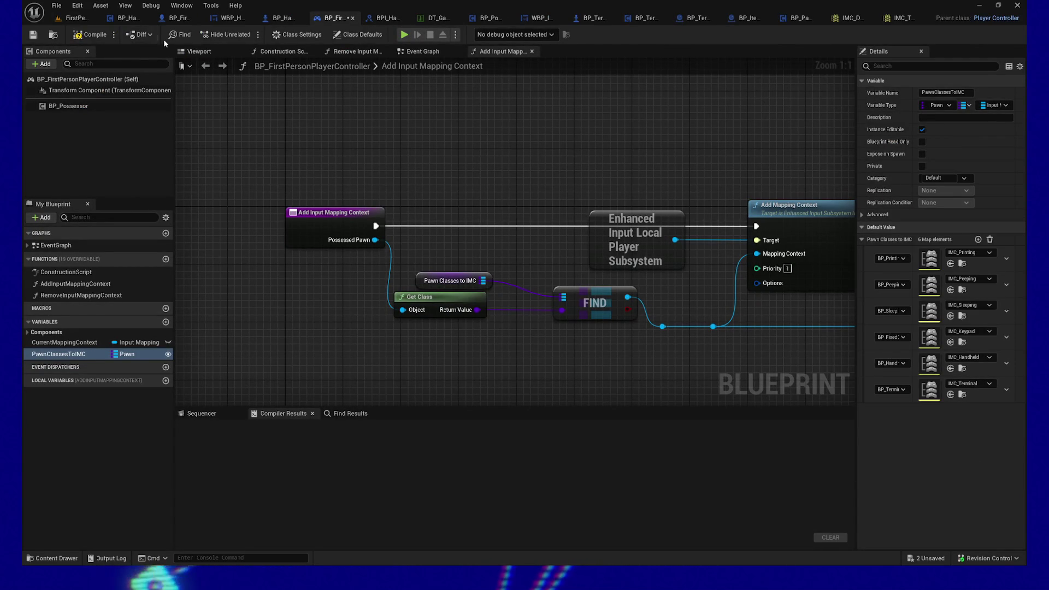
pyautogui.click(90, 35)
pyautogui.hotkey('ctrl', 's')
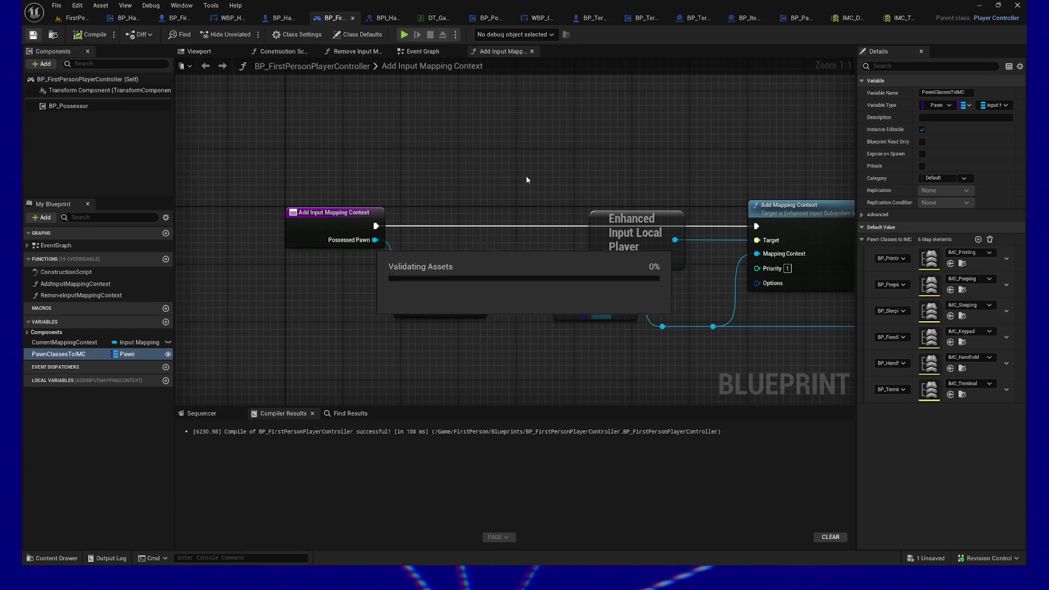
# Pan the graph to see the whole Add Mapping Context chain
pyautogui.moveTo(618, 165); pyautogui.dragTo(589, 156)
pyautogui.moveTo(466, 148); pyautogui.dragTo(454, 167)
pyautogui.moveTo(493, 292)
pyautogui.mouseDown()
pyautogui.moveTo(470, 284)
pyautogui.moveTo(495, 272)
pyautogui.moveTo(685, 267)
pyautogui.mouseUp()
pyautogui.scroll(-1, 479, 292)
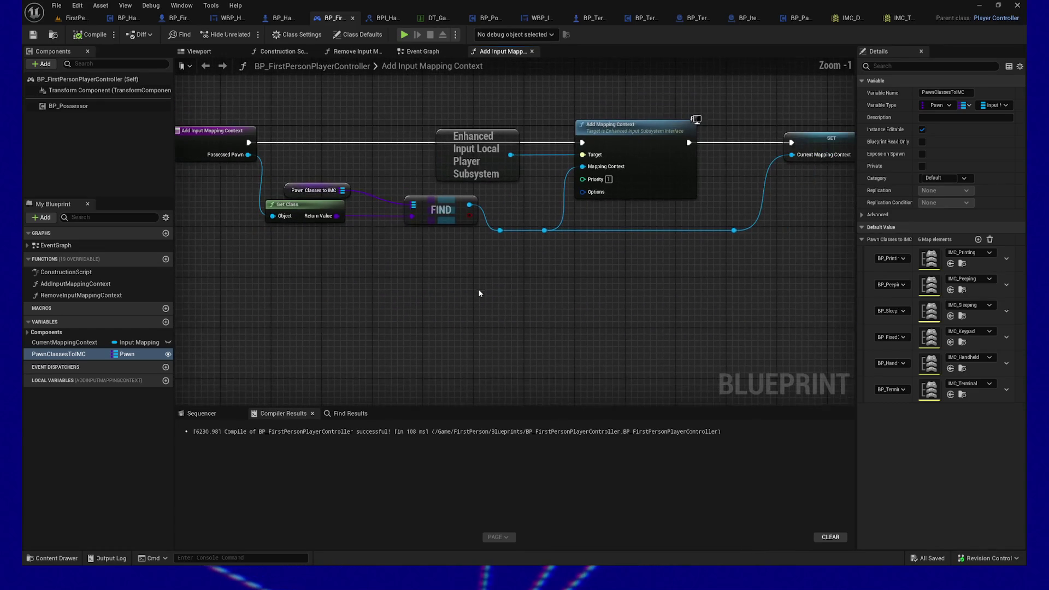
pyautogui.moveTo(479, 293); pyautogui.dragTo(477, 307)
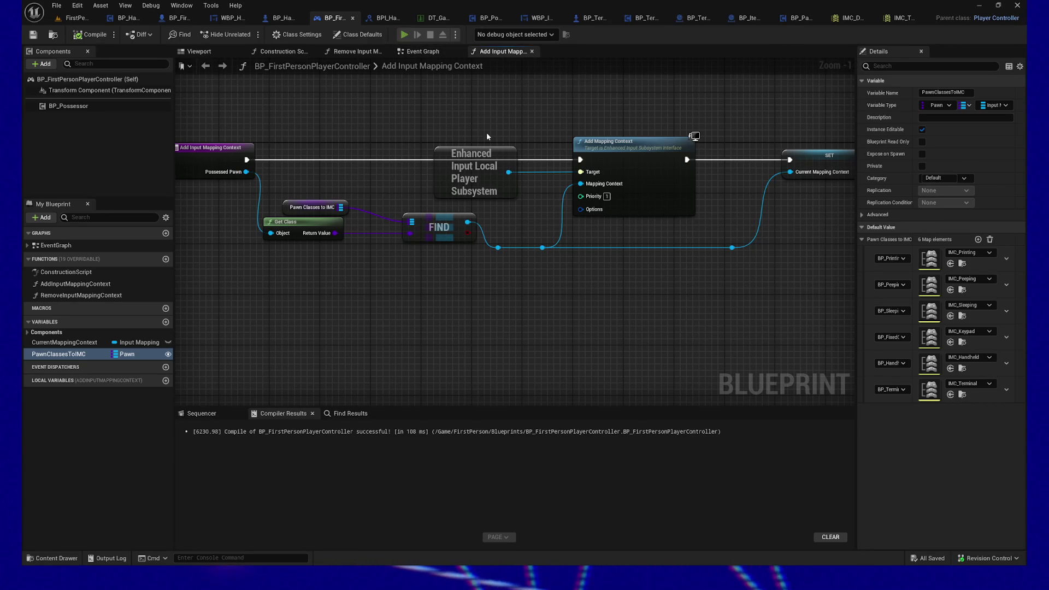
pyautogui.hotkey('alt', 'p')
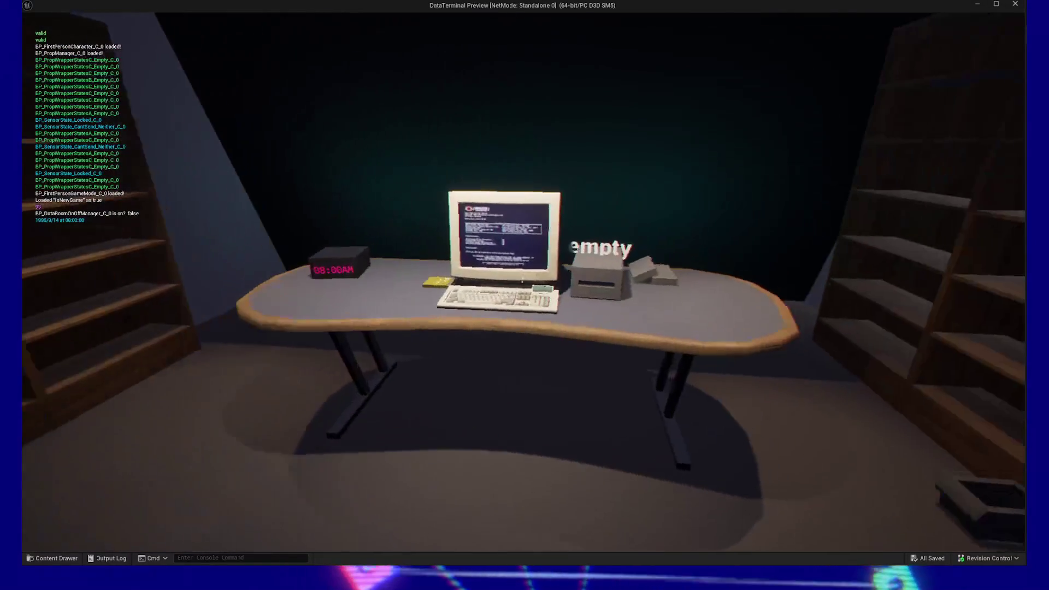
pyautogui.press('e')
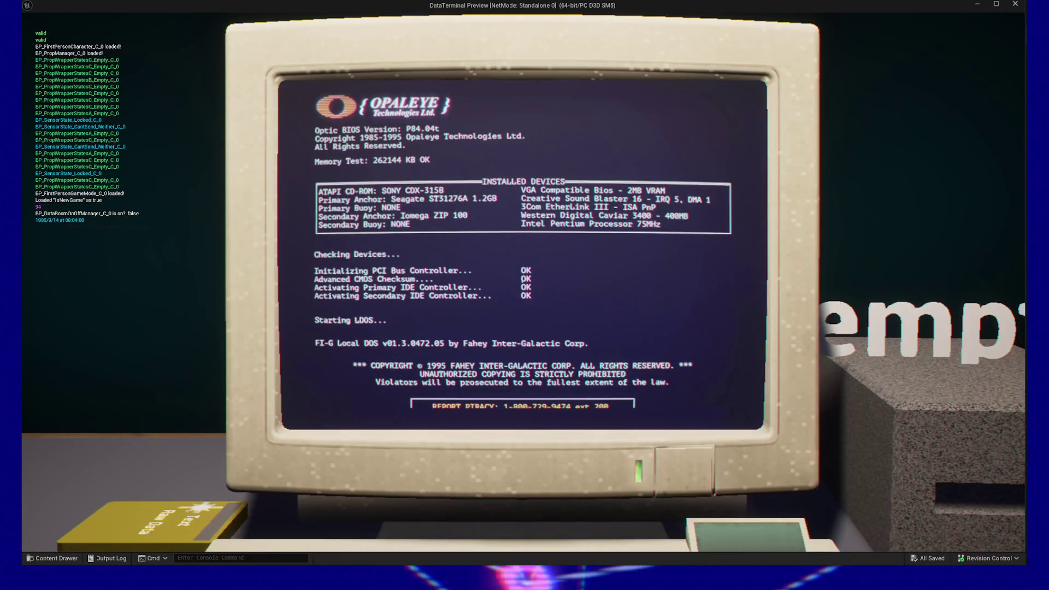
pyautogui.press('Escape')
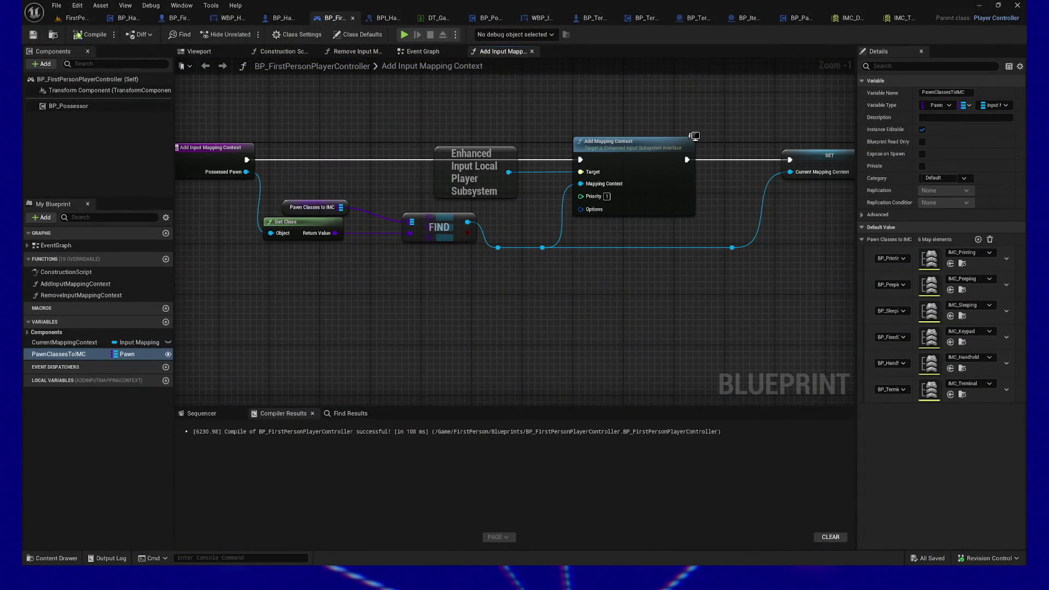
pyautogui.click(34, 35)
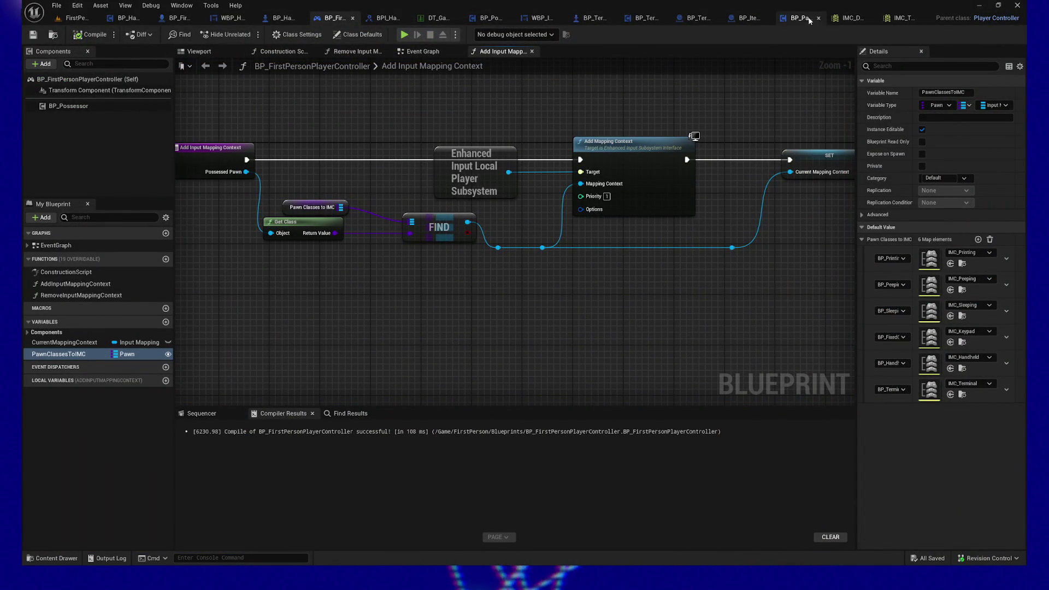
pyautogui.click(699, 18)
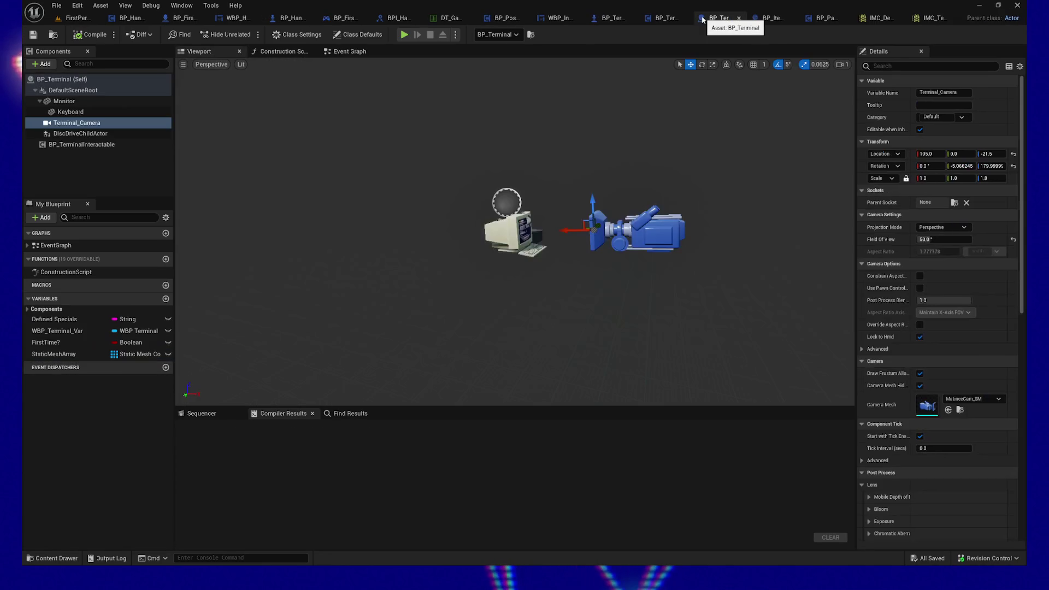
# Go to BP_TerminalInteractable's ActivateTerminalLogic event and select the BP First Person Character and WBP Terminal nodes
pyautogui.click(657, 18)
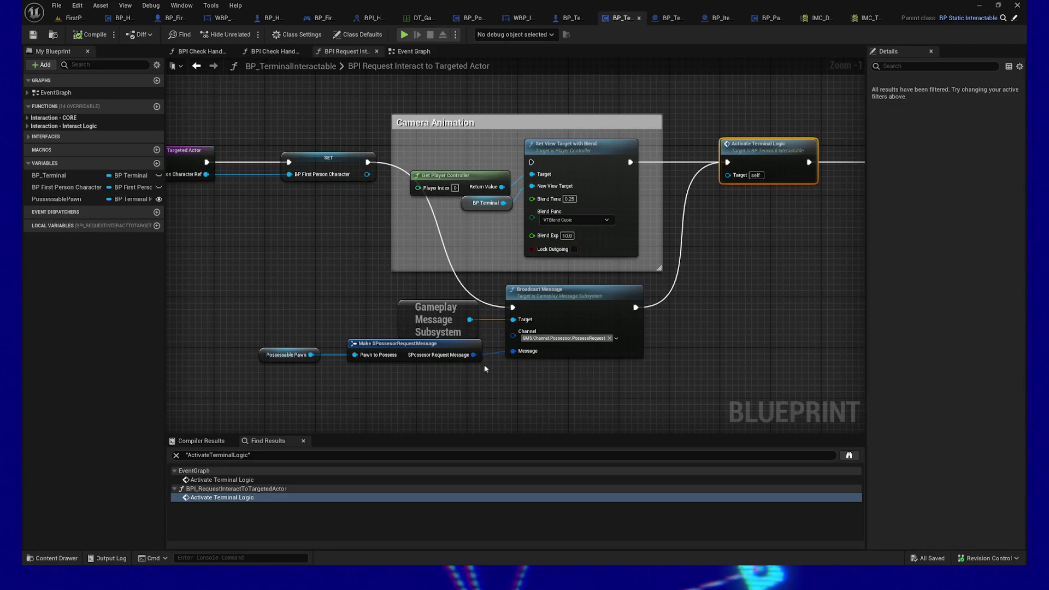
pyautogui.moveTo(600, 366); pyautogui.dragTo(425, 360)
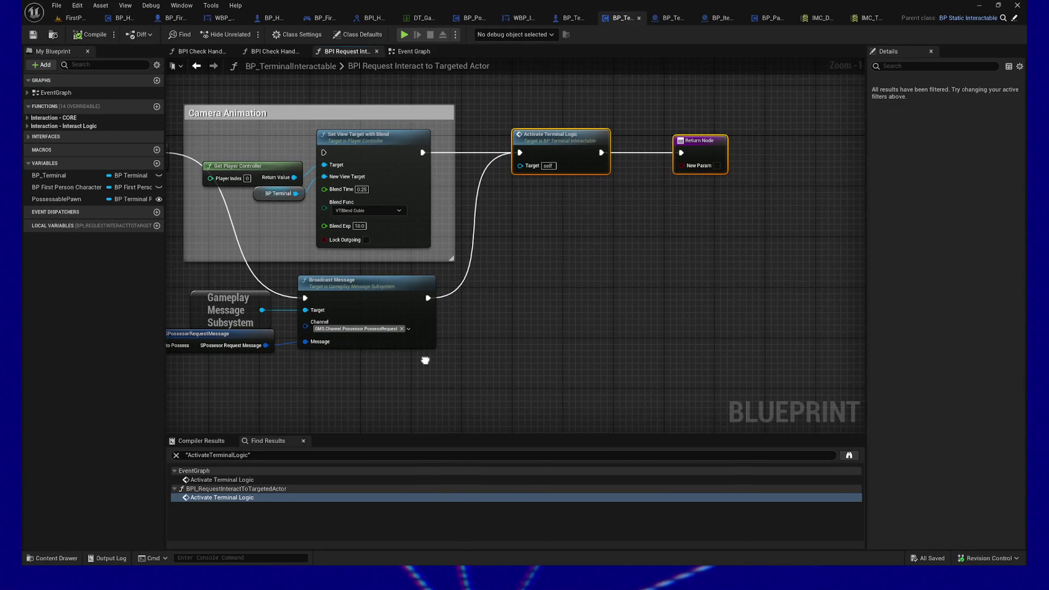
pyautogui.doubleClick(560, 147)
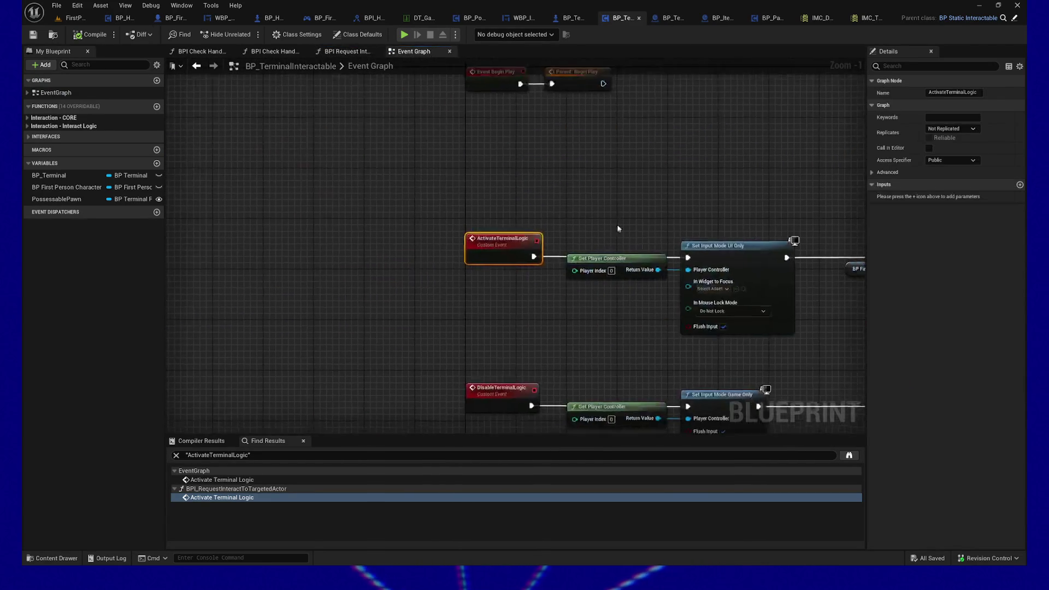
pyautogui.moveTo(599, 182); pyautogui.dragTo(406, 170)
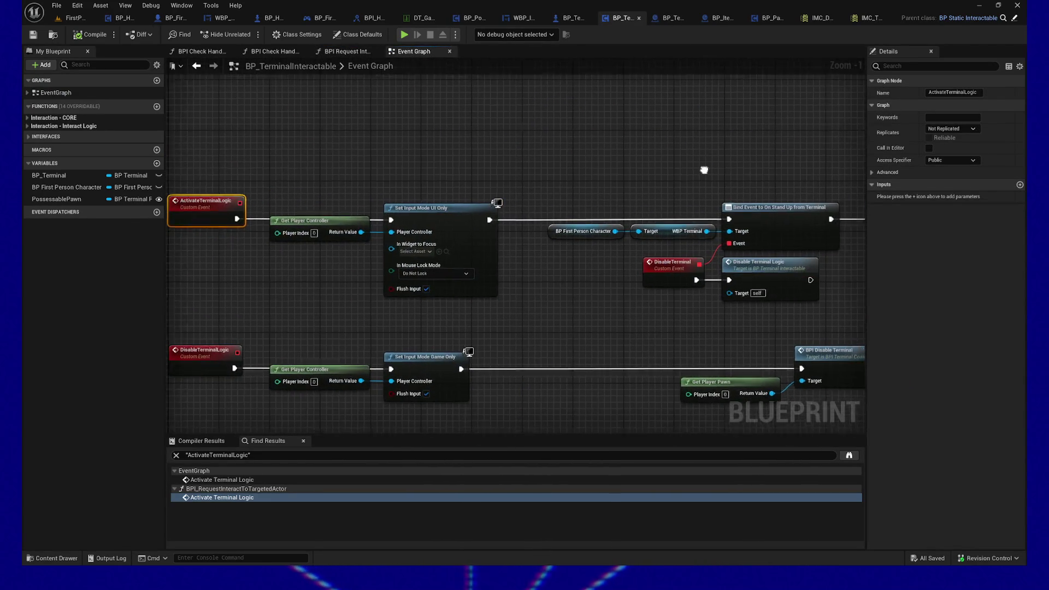
pyautogui.moveTo(711, 171); pyautogui.dragTo(630, 165)
pyautogui.moveTo(502, 218); pyautogui.dragTo(644, 244)
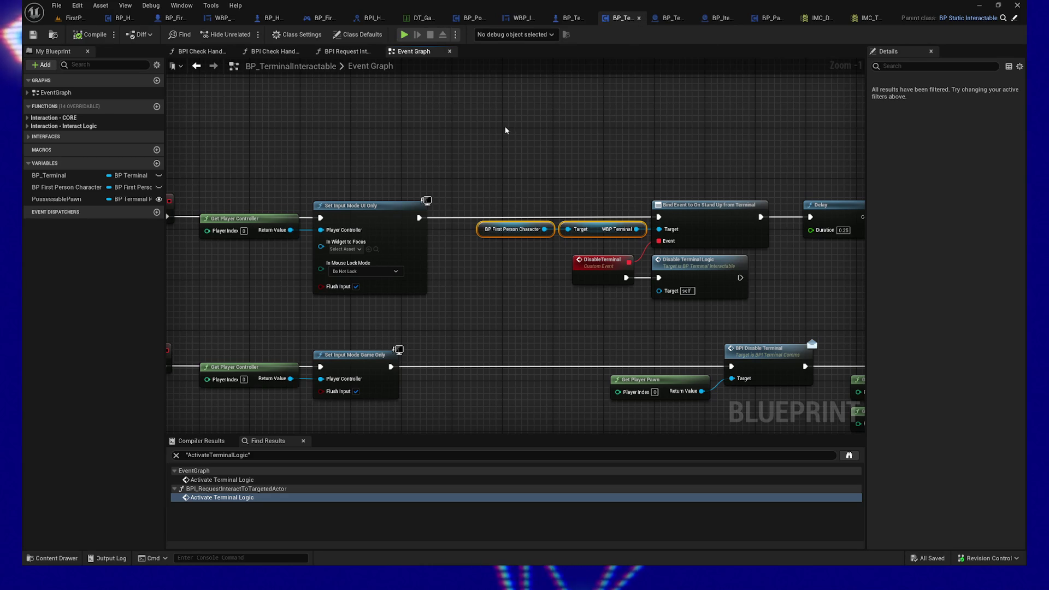
# Pan the graph to fully show the ActivateTerminalLogic and DisableTerminalLogic events
pyautogui.moveTo(411, 134); pyautogui.dragTo(682, 126)
pyautogui.moveTo(756, 139)
pyautogui.mouseDown()
pyautogui.moveTo(704, 169)
pyautogui.moveTo(513, 152)
pyautogui.mouseUp()
pyautogui.scroll(-1, 693, 187)
pyautogui.moveTo(576, 157); pyautogui.dragTo(489, 162)
pyautogui.moveTo(367, 169); pyautogui.dragTo(471, 232)
pyautogui.moveTo(437, 164); pyautogui.dragTo(528, 153)
pyautogui.moveTo(495, 117); pyautogui.dragTo(536, 144)
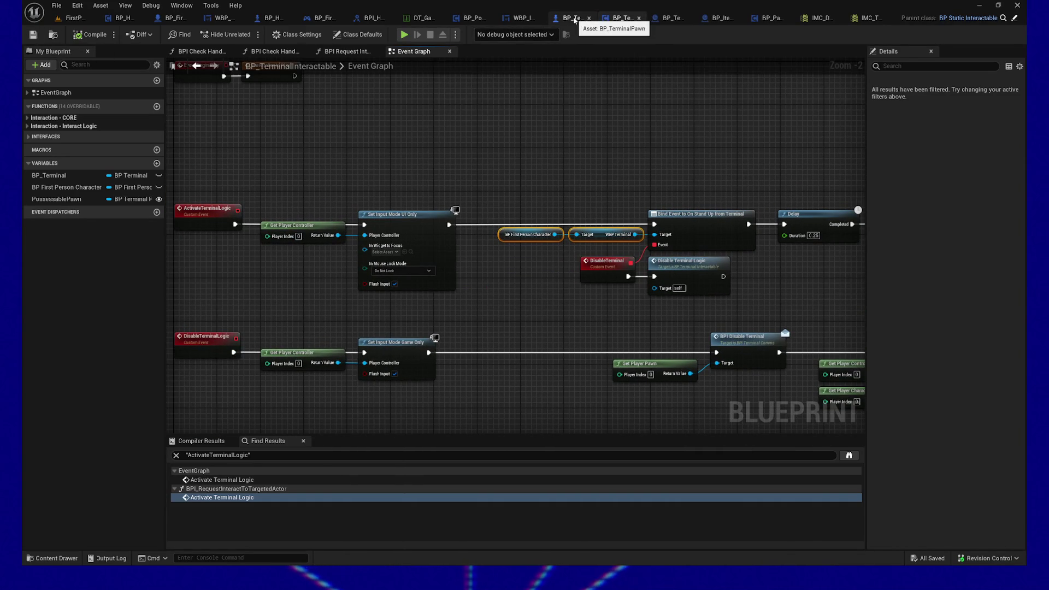
# Check BP_TerminalPawn, then jump from BPI Request Interact's Activate Terminal Logic call to its event
pyautogui.click(573, 18)
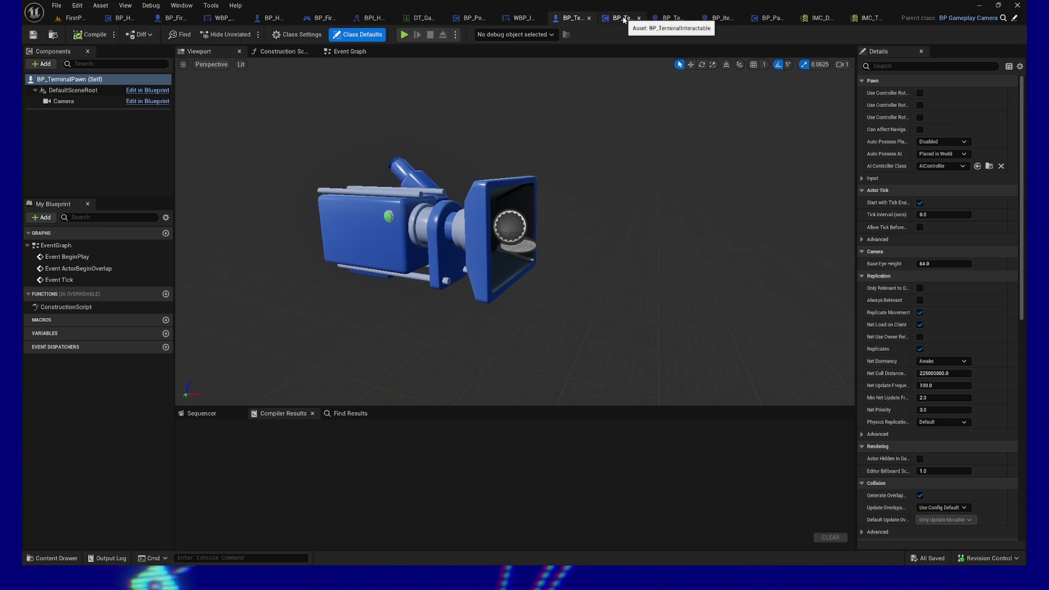
pyautogui.click(623, 20)
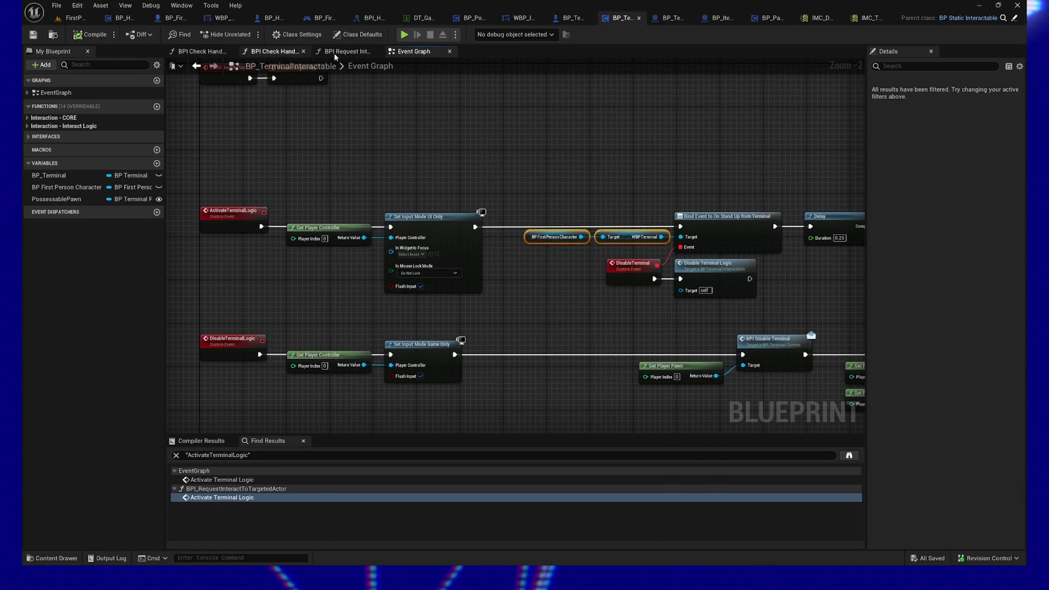
pyautogui.click(360, 54)
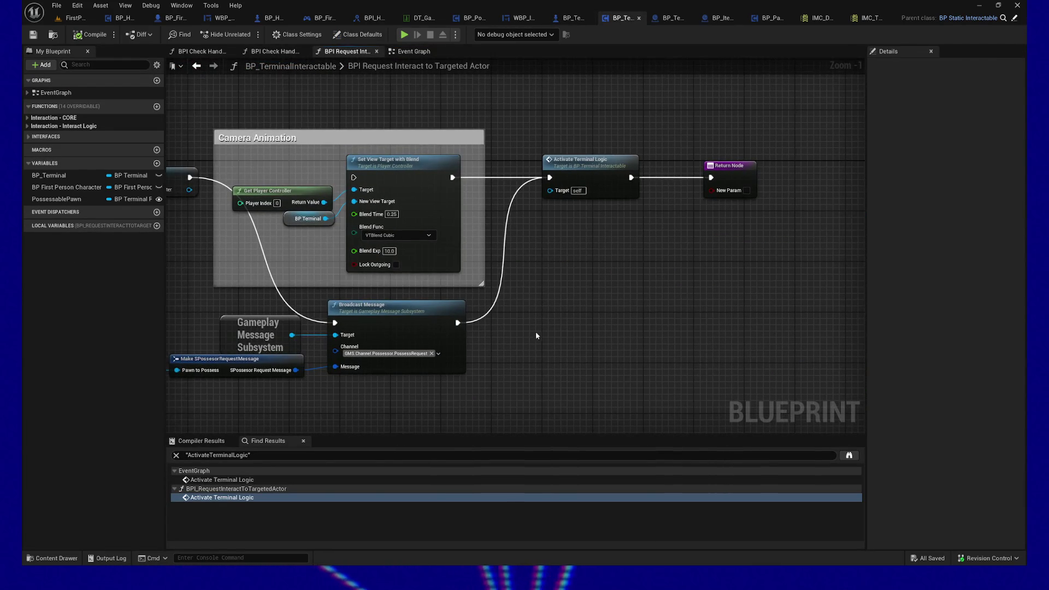
pyautogui.moveTo(534, 330); pyautogui.dragTo(707, 324)
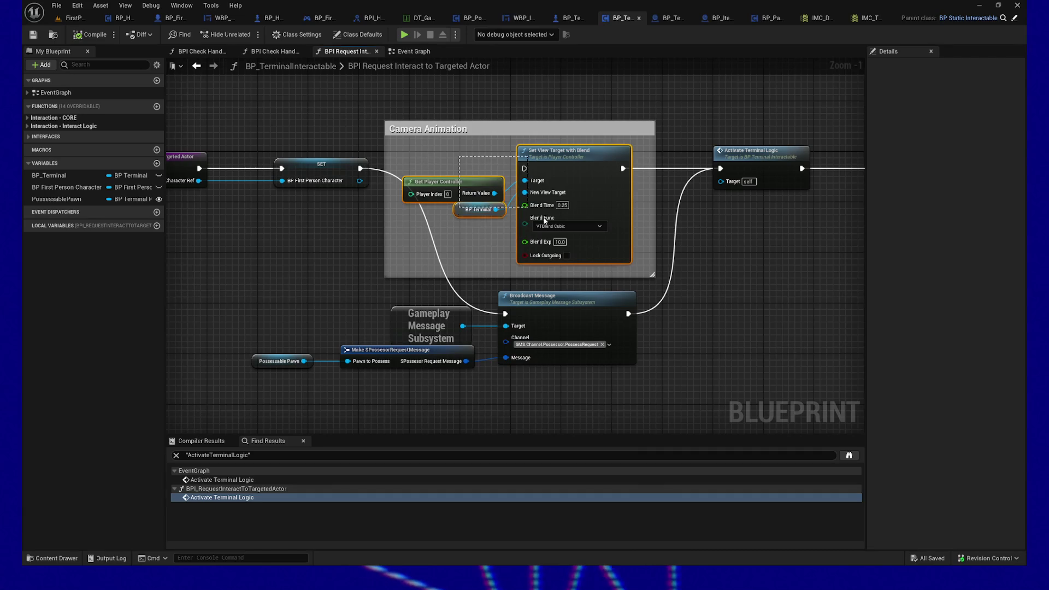
pyautogui.click(748, 154)
pyautogui.doubleClick(748, 154)
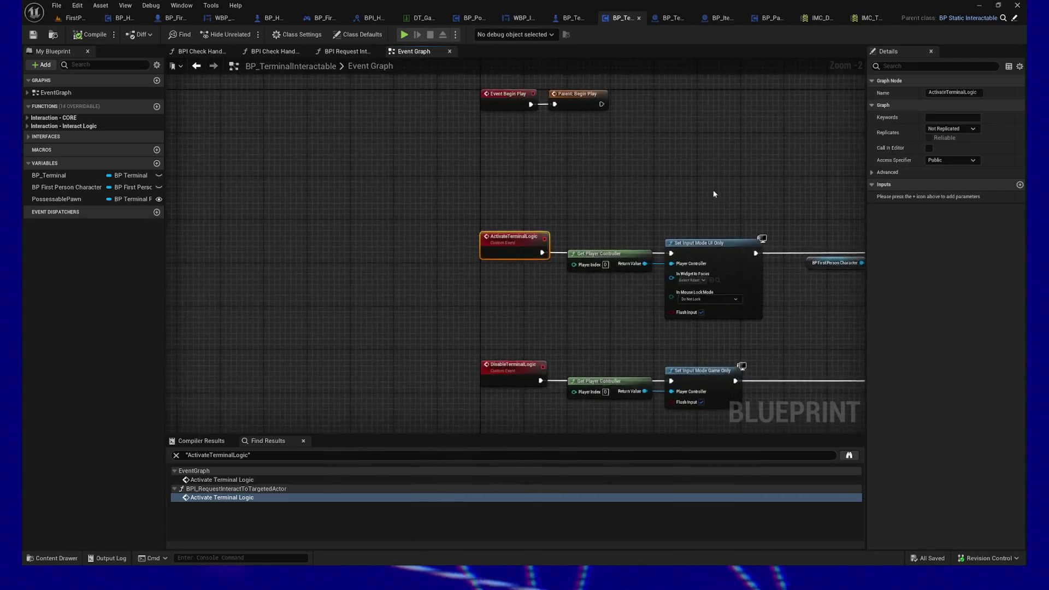
# Follow the activation chain to the BPI Activate Terminal call inside Signal back to Player
pyautogui.moveTo(318, 198); pyautogui.dragTo(481, 346)
pyautogui.moveTo(566, 327); pyautogui.dragTo(351, 312)
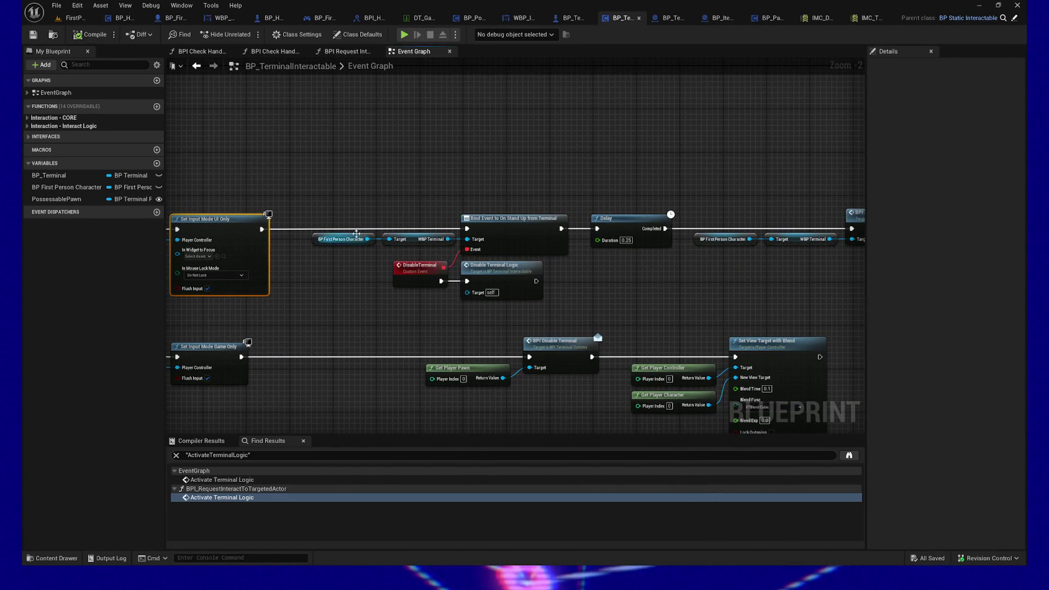
pyautogui.moveTo(733, 202)
pyautogui.mouseDown()
pyautogui.moveTo(429, 202)
pyautogui.moveTo(595, 272)
pyautogui.moveTo(579, 285)
pyautogui.moveTo(524, 284)
pyautogui.mouseUp()
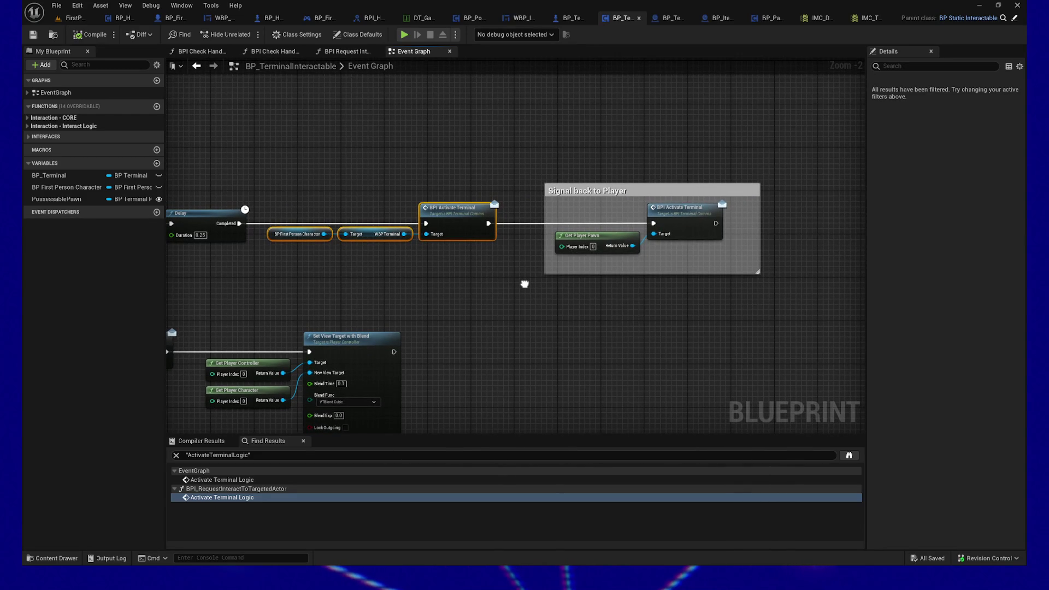
pyautogui.moveTo(599, 206); pyautogui.dragTo(683, 251)
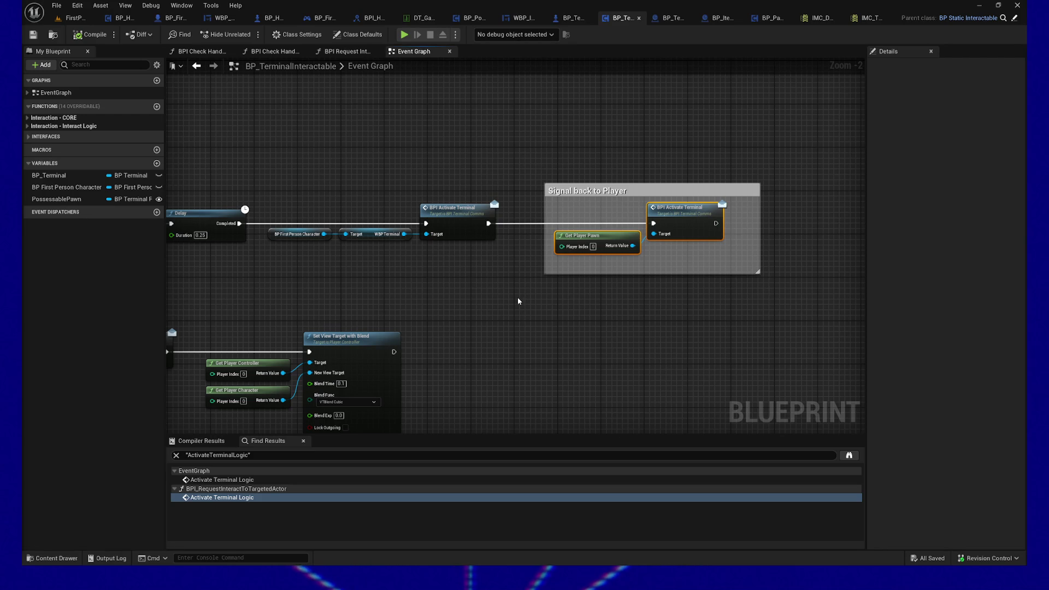
pyautogui.scroll(1, 602, 304)
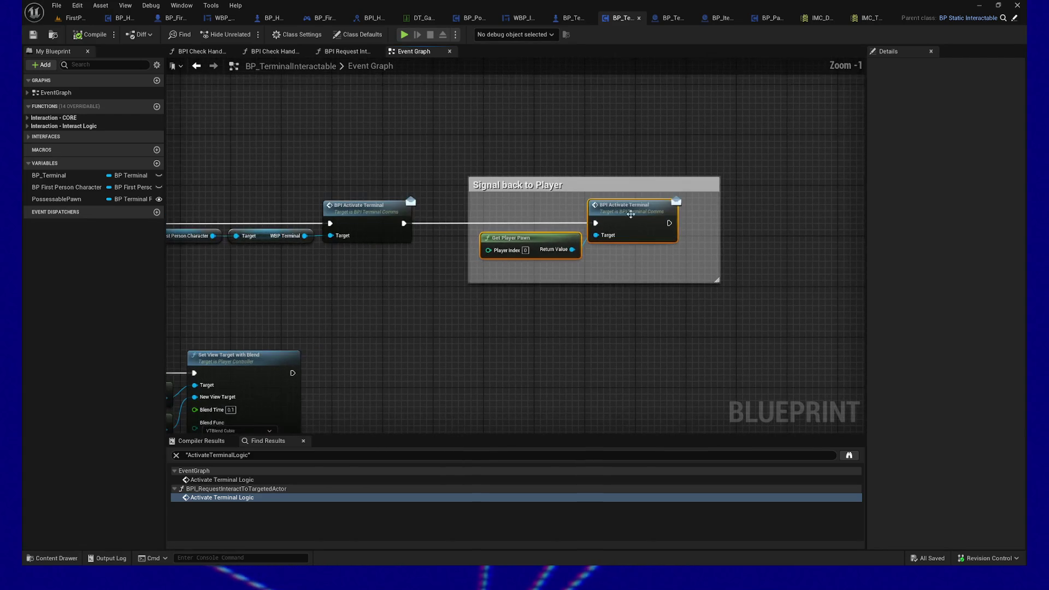
# Nudge the BP First Person Character and WBP Terminal getters and first BPI Activate Terminal right
pyautogui.moveTo(358, 288); pyautogui.dragTo(461, 299)
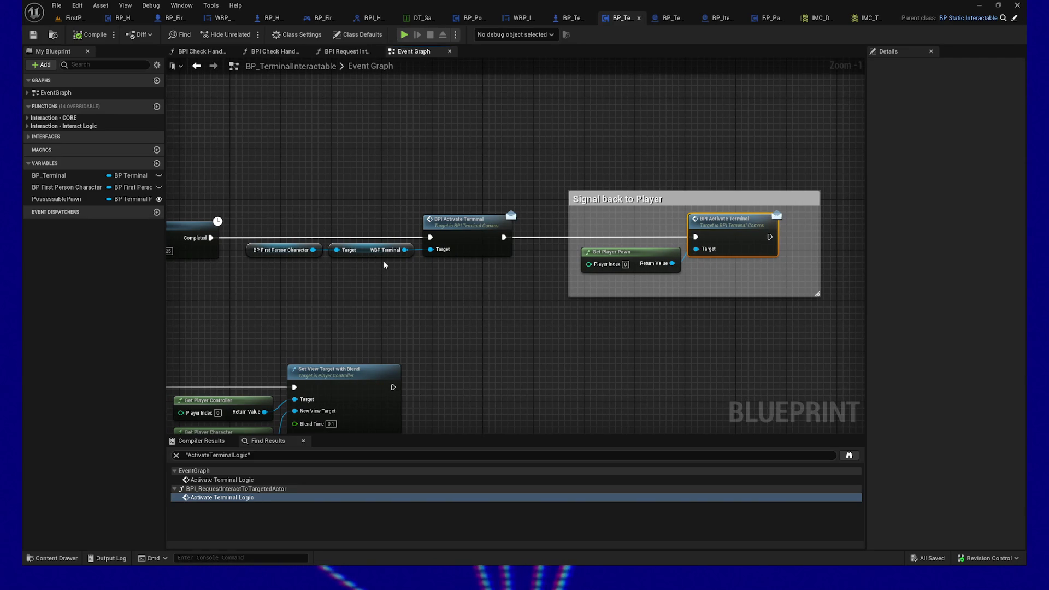
pyautogui.moveTo(384, 265); pyautogui.dragTo(406, 323)
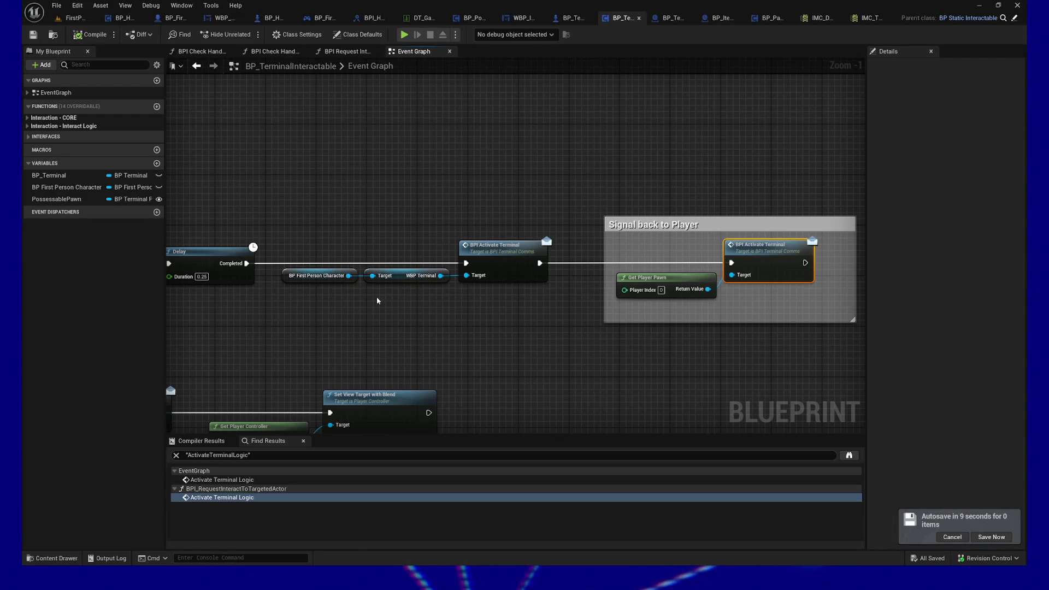
pyautogui.moveTo(585, 355); pyautogui.dragTo(573, 356)
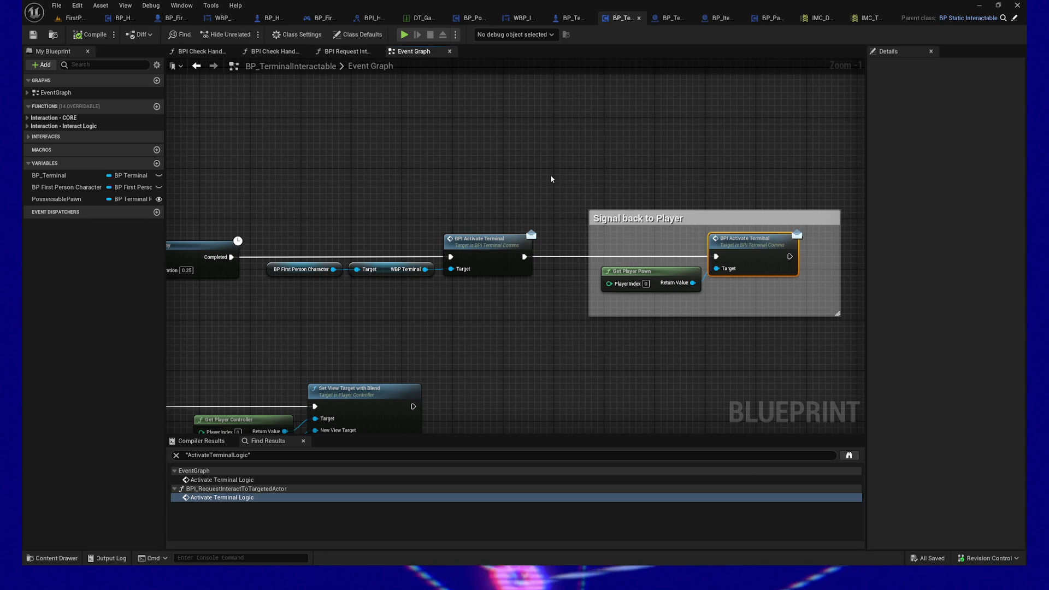
pyautogui.moveTo(311, 197); pyautogui.dragTo(496, 280)
pyautogui.press('Right')
pyautogui.press('Right')
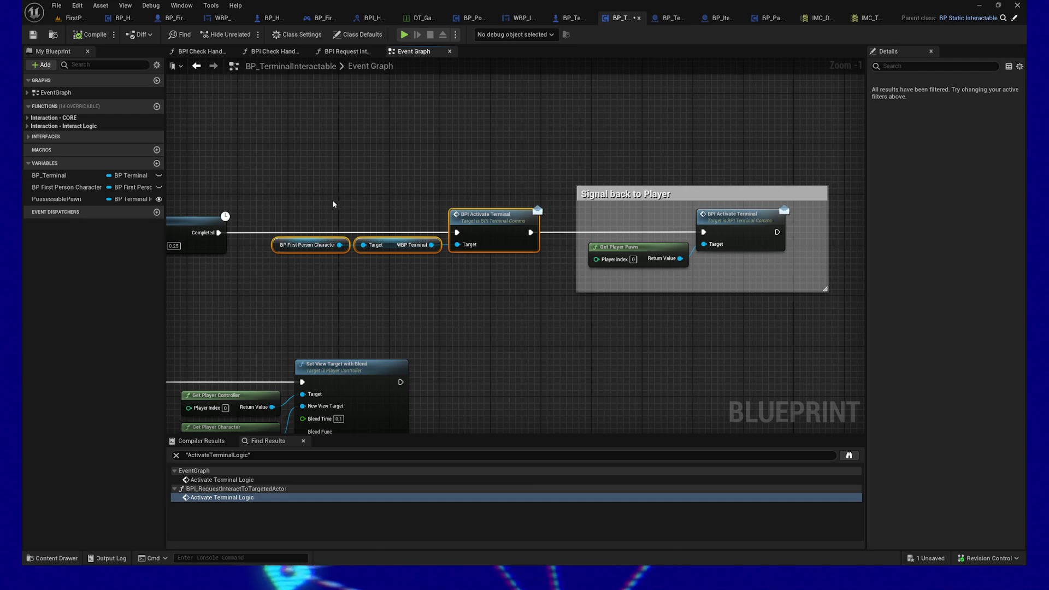
pyautogui.moveTo(459, 171); pyautogui.dragTo(492, 283)
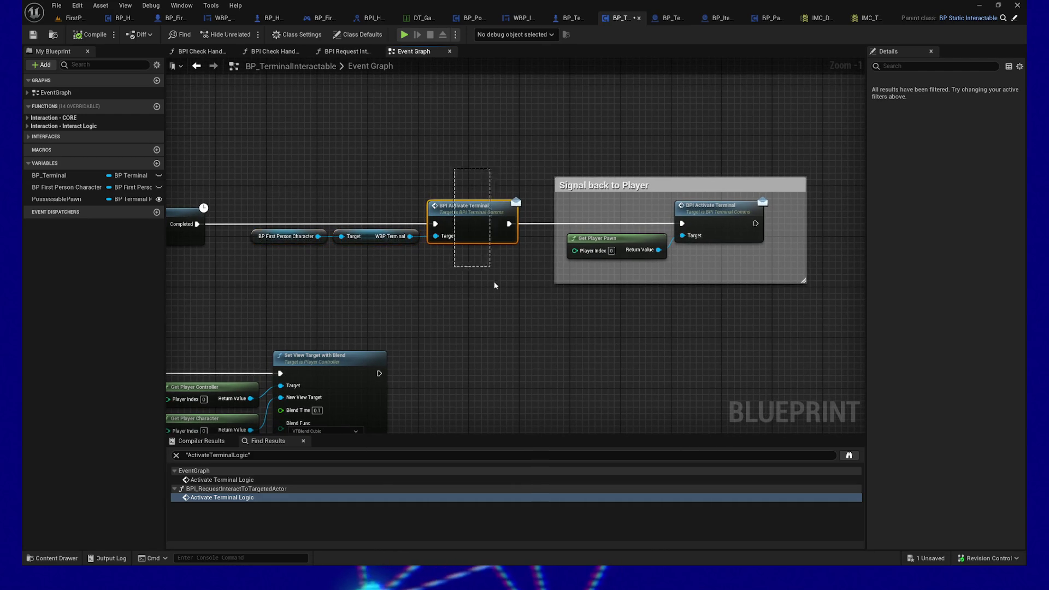
pyautogui.click(378, 235)
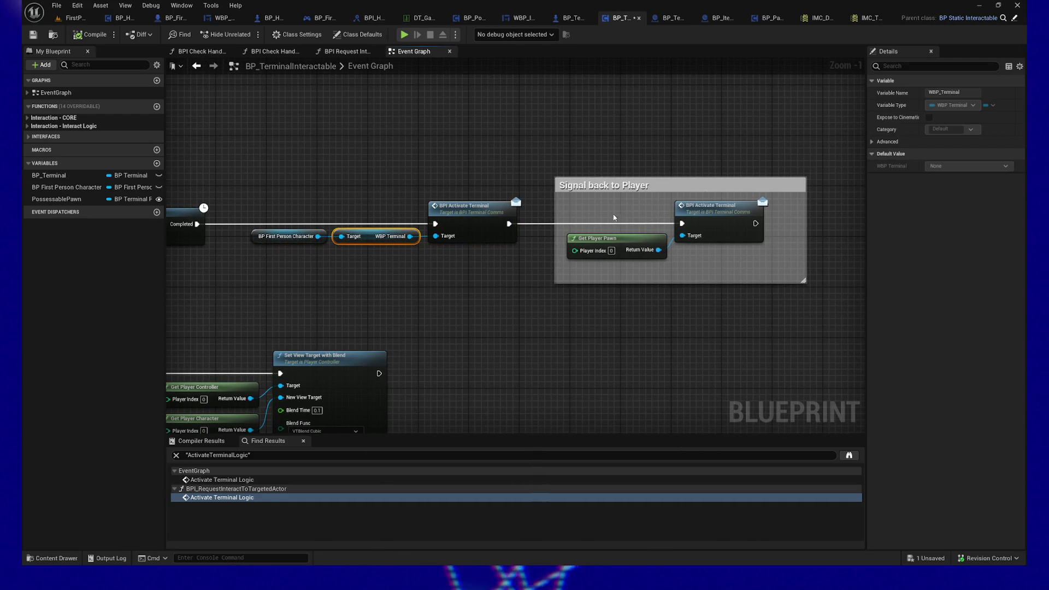
pyautogui.moveTo(608, 212)
pyautogui.mouseDown()
pyautogui.moveTo(696, 243)
pyautogui.moveTo(698, 224)
pyautogui.mouseUp()
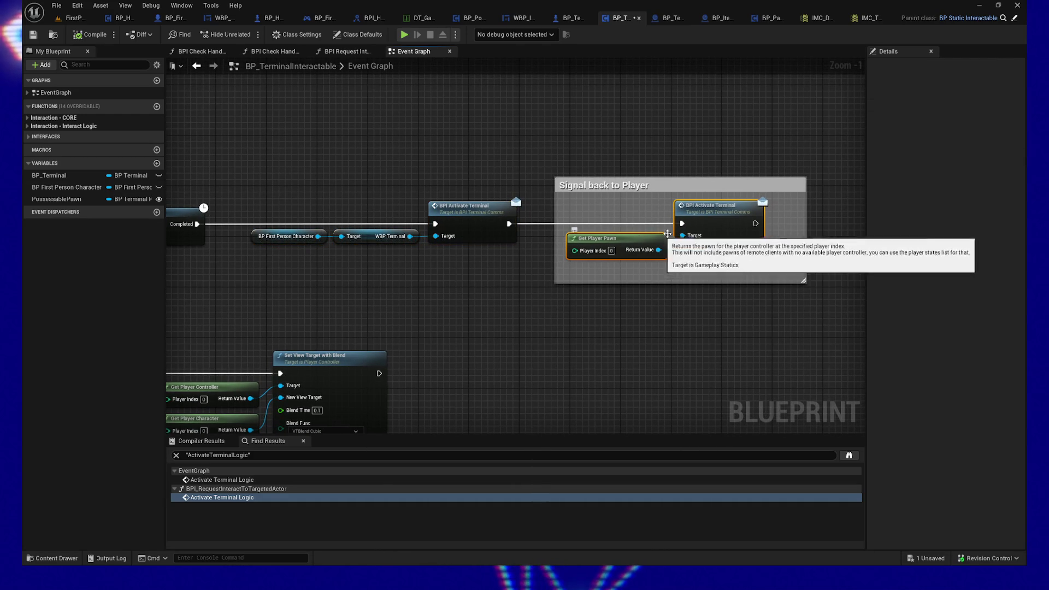
pyautogui.click(295, 236)
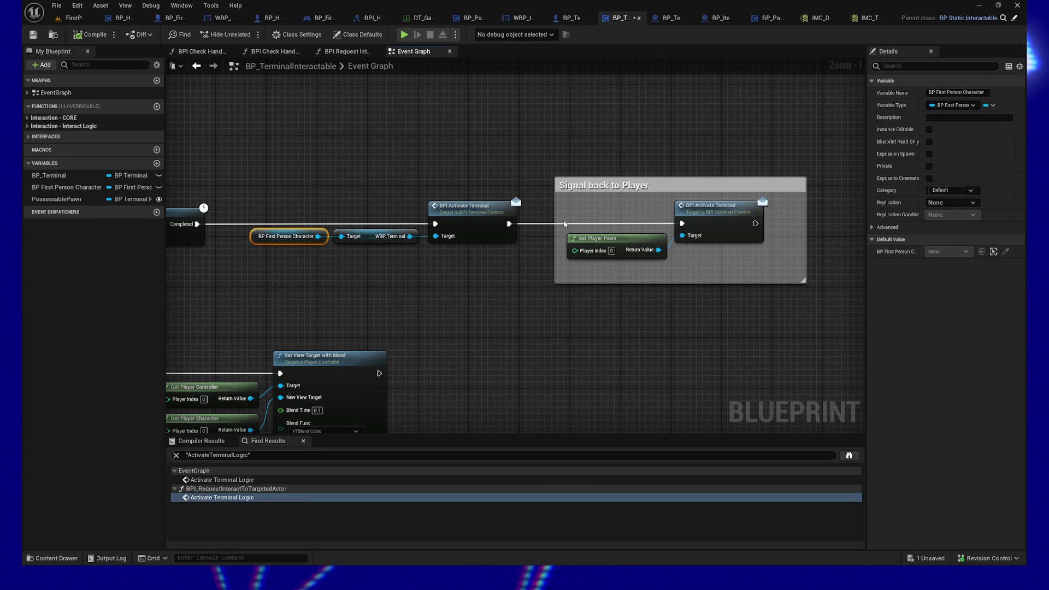
pyautogui.rightClick(479, 221)
# Find BPI_ActivateTerminal references by name and jump to the character's Event BPI Activate Terminal
pyautogui.moveTo(529, 321)
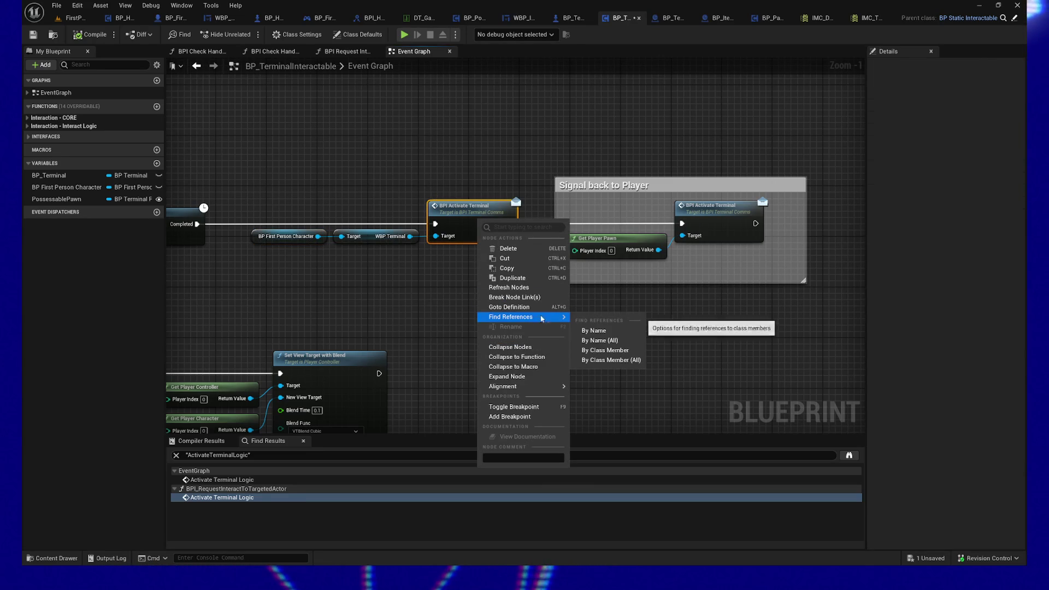
pyautogui.click(593, 331)
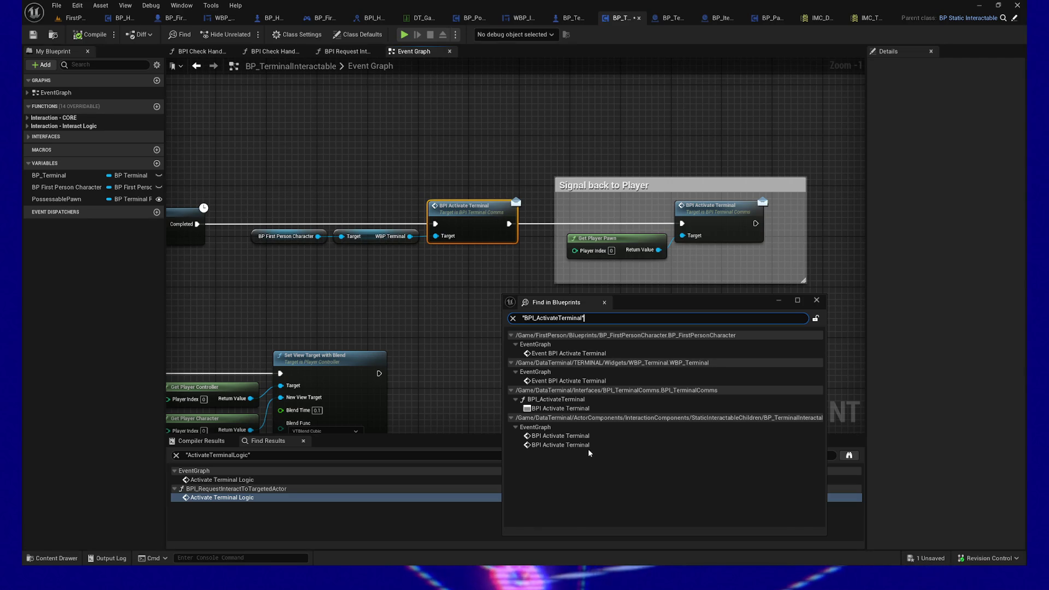
pyautogui.doubleClick(603, 353)
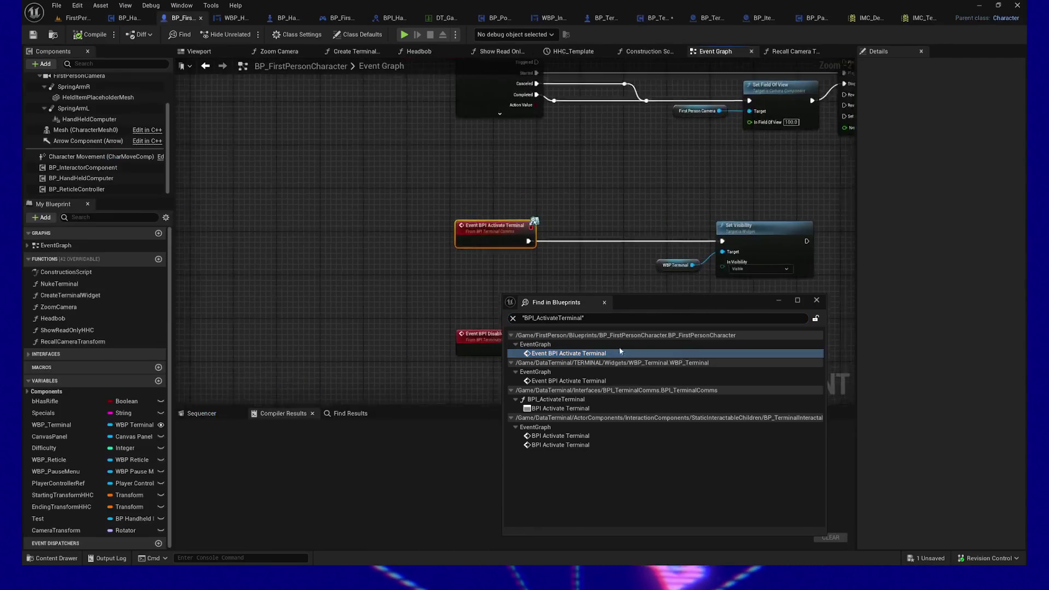
# Close the Find in Blueprints results and select the WBP Terminal getter by the Activate Terminal event
pyautogui.click(815, 300)
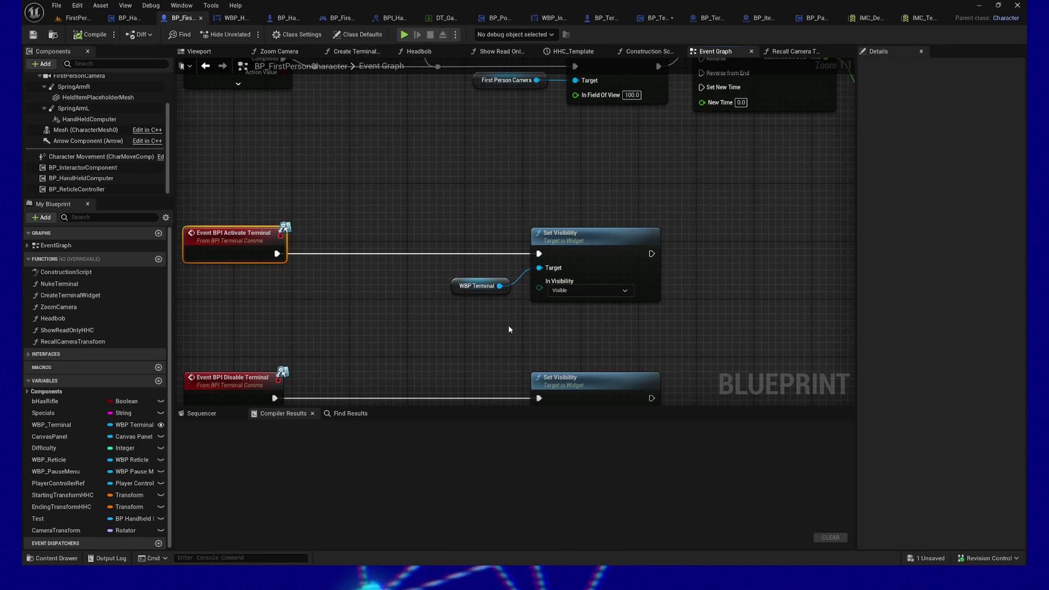
pyautogui.scroll(-1, 507, 326)
pyautogui.moveTo(536, 221)
pyautogui.mouseDown()
pyautogui.moveTo(496, 352)
pyautogui.moveTo(489, 246)
pyautogui.mouseUp()
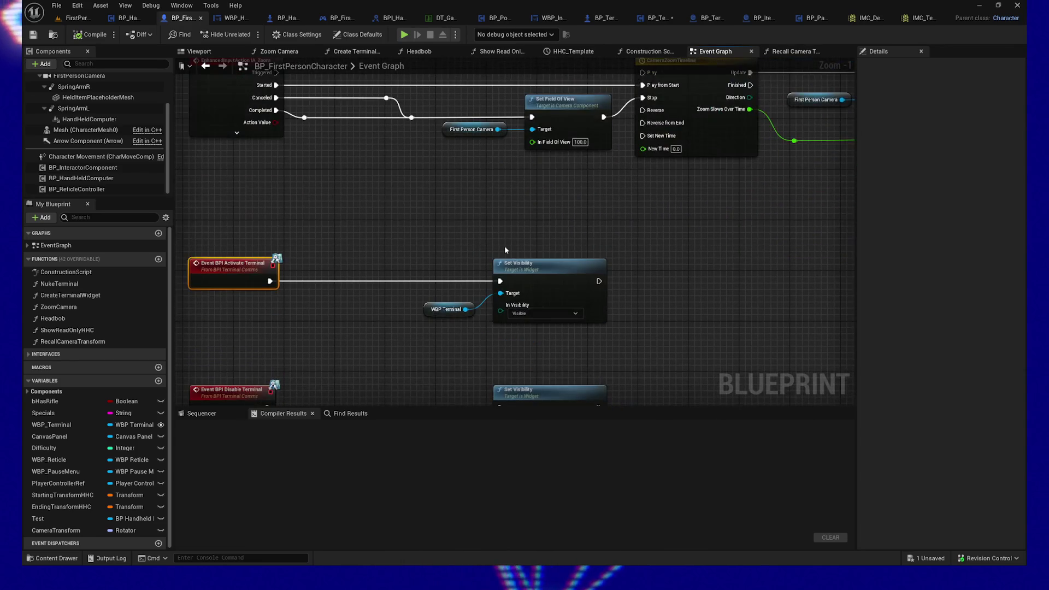
pyautogui.click(428, 307)
pyautogui.rightClick(429, 309)
# Find WBP_Terminal references by name and step through each getter, ending at NukeTerminal's
pyautogui.moveTo(475, 394)
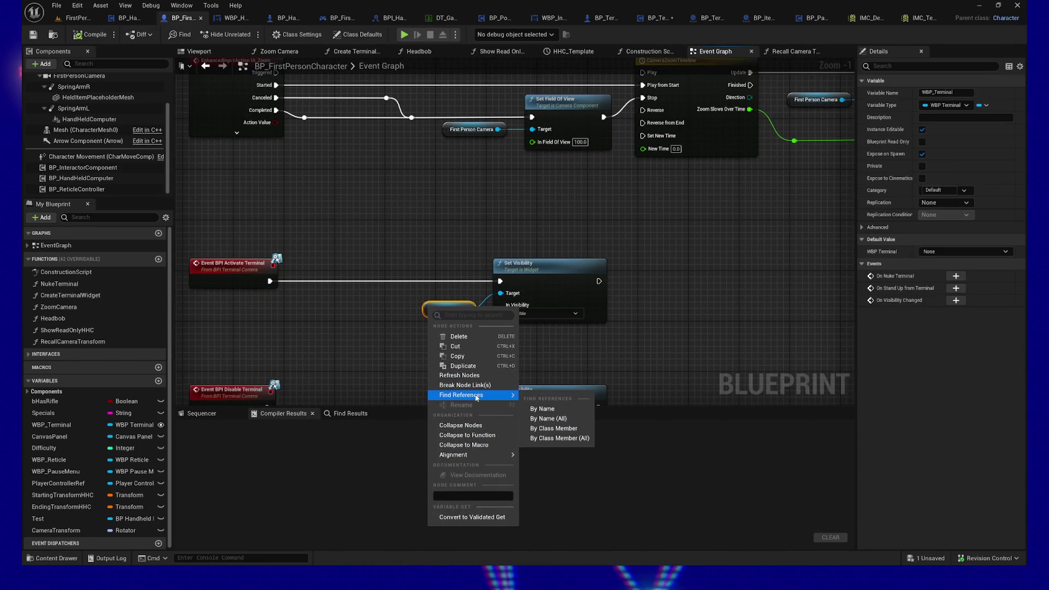
pyautogui.click(545, 409)
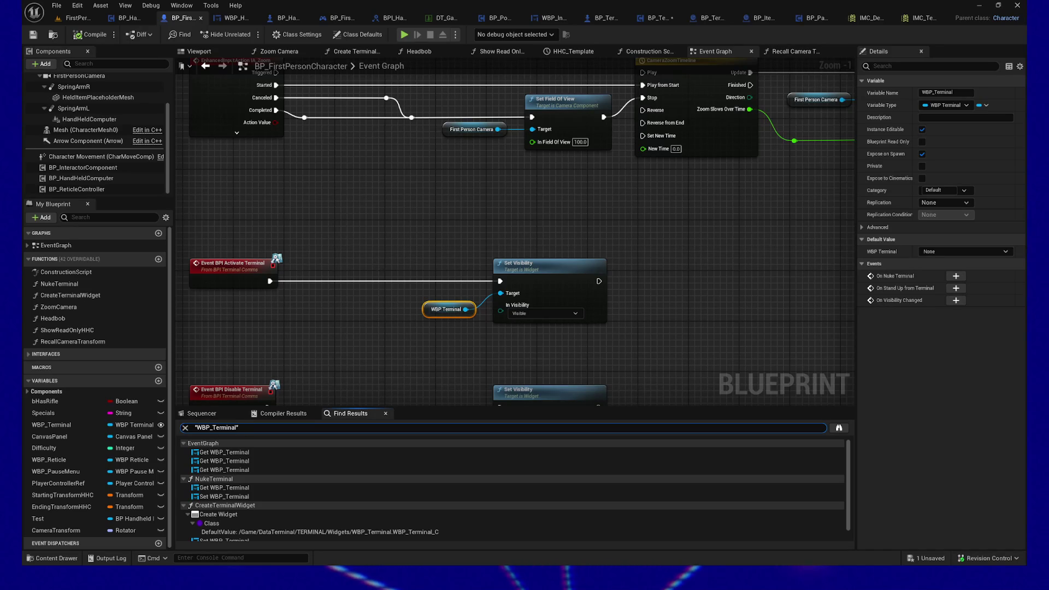
pyautogui.click(228, 452)
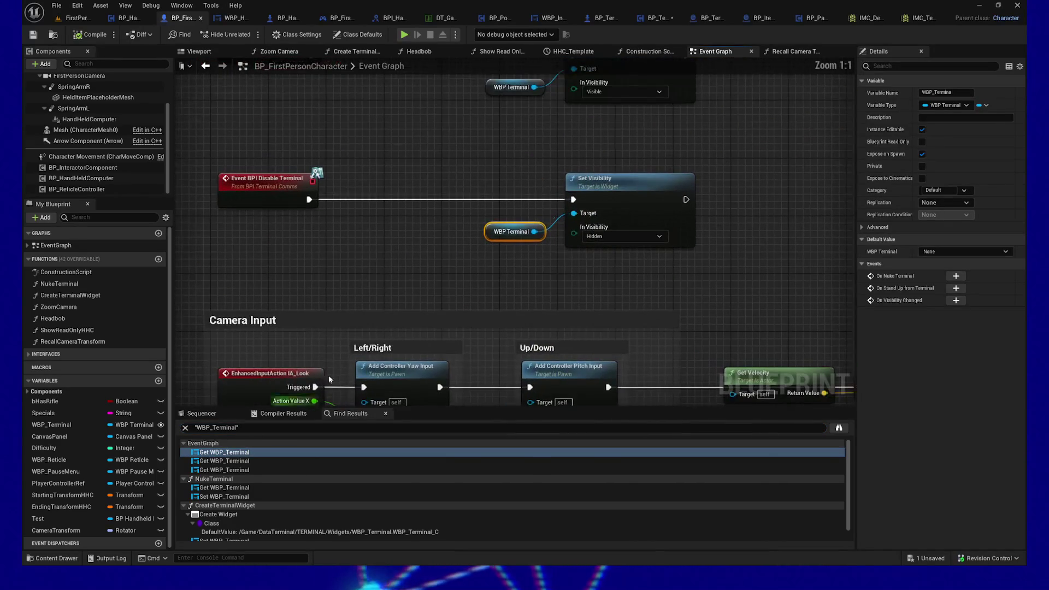
pyautogui.click(214, 461)
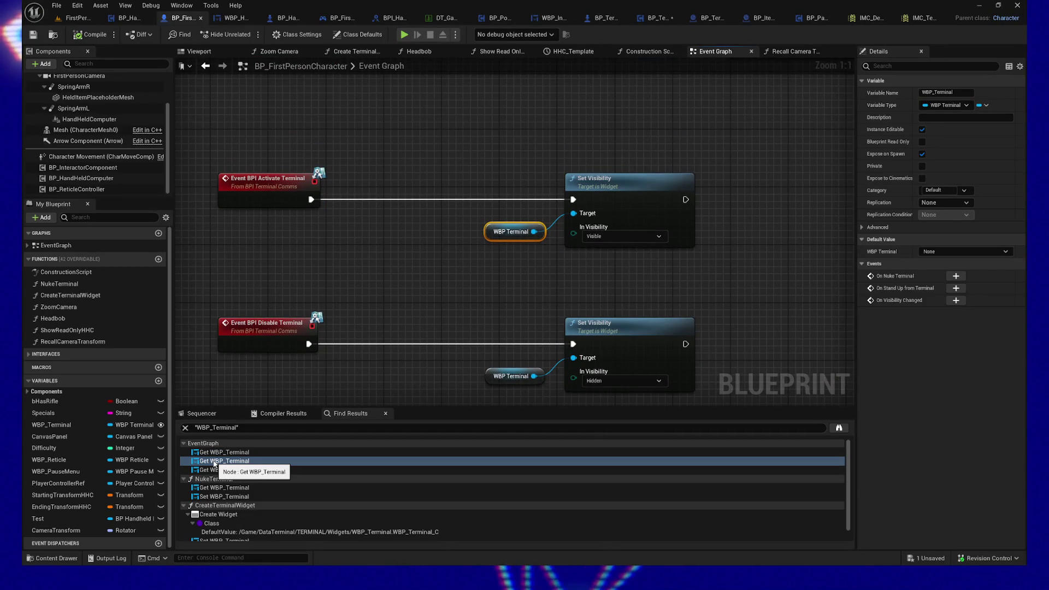
pyautogui.click(213, 470)
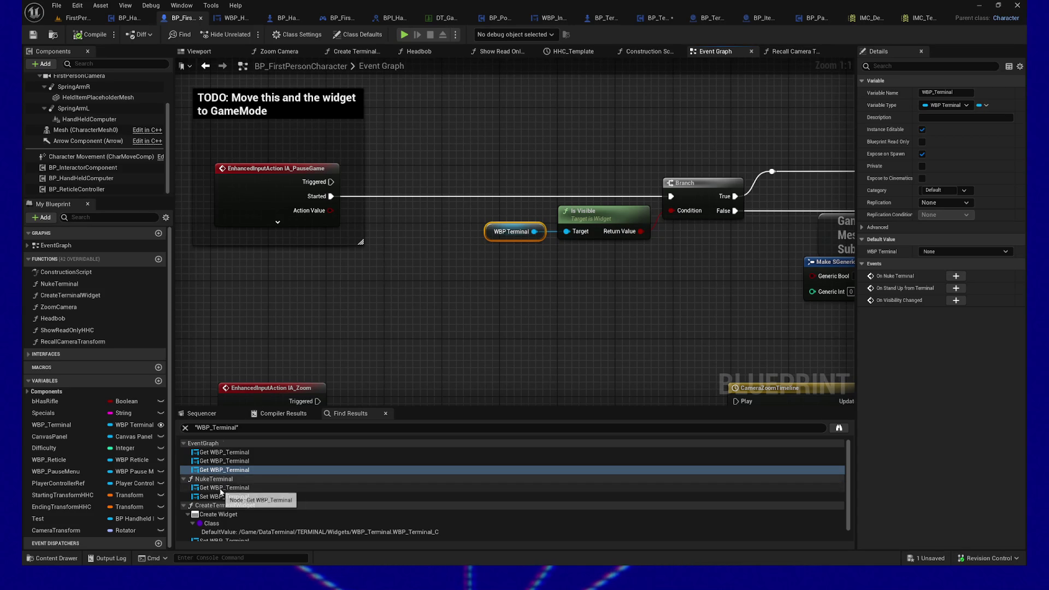
pyautogui.click(221, 488)
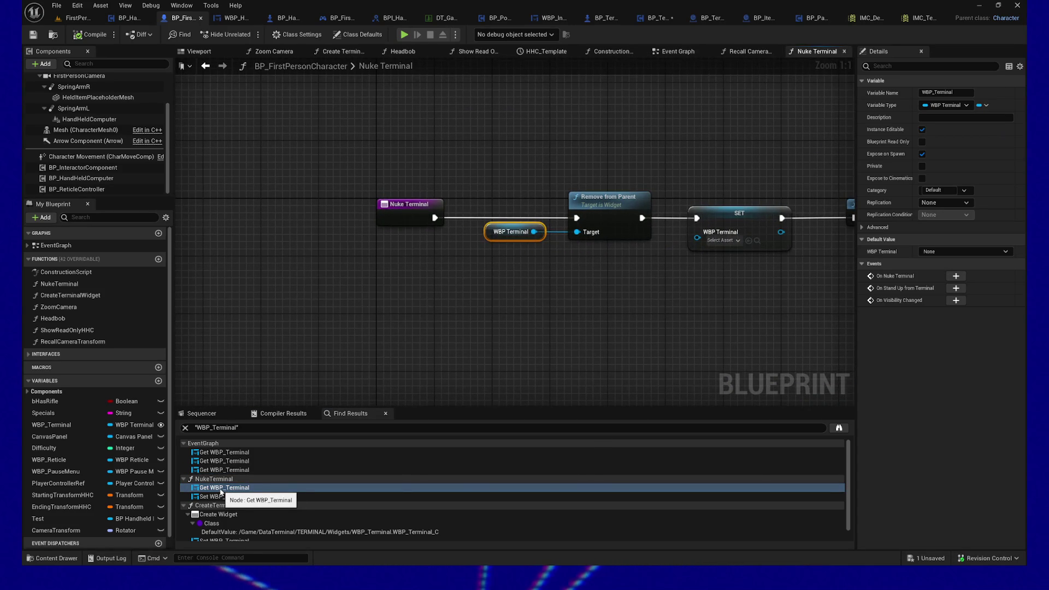
# Pan along the Nuke Terminal function's chain past the Collect Garbage step and back
pyautogui.moveTo(674, 315); pyautogui.dragTo(367, 328)
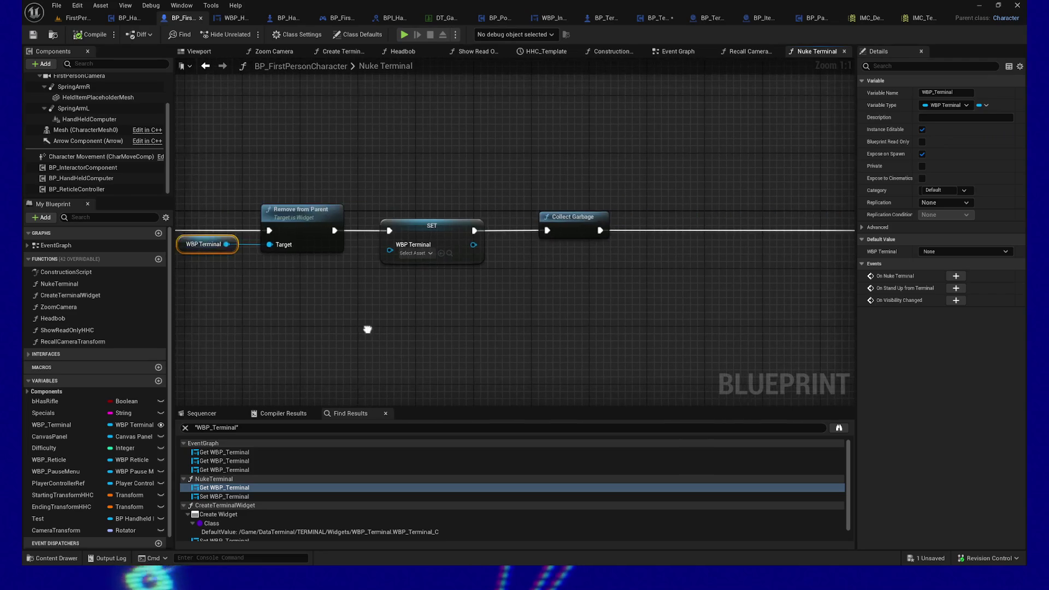
pyautogui.scroll(-2, 494, 326)
pyautogui.moveTo(494, 326)
pyautogui.mouseDown()
pyautogui.moveTo(344, 334)
pyautogui.moveTo(501, 327)
pyautogui.mouseUp()
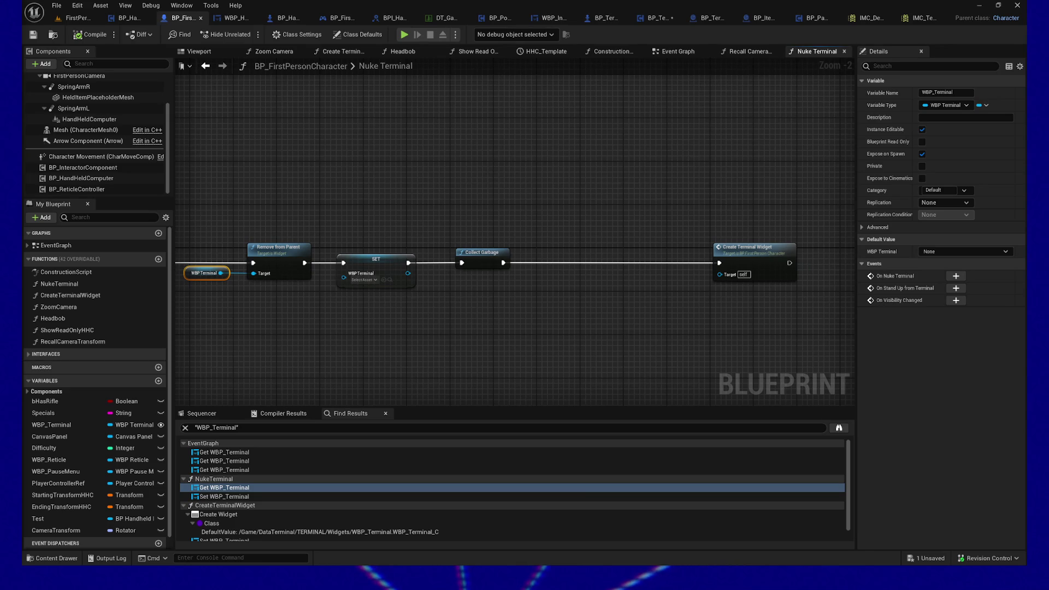
pyautogui.moveTo(512, 322)
pyautogui.mouseDown()
pyautogui.moveTo(510, 311)
pyautogui.moveTo(555, 302)
pyautogui.moveTo(510, 293)
pyautogui.moveTo(486, 323)
pyautogui.moveTo(503, 318)
pyautogui.mouseUp()
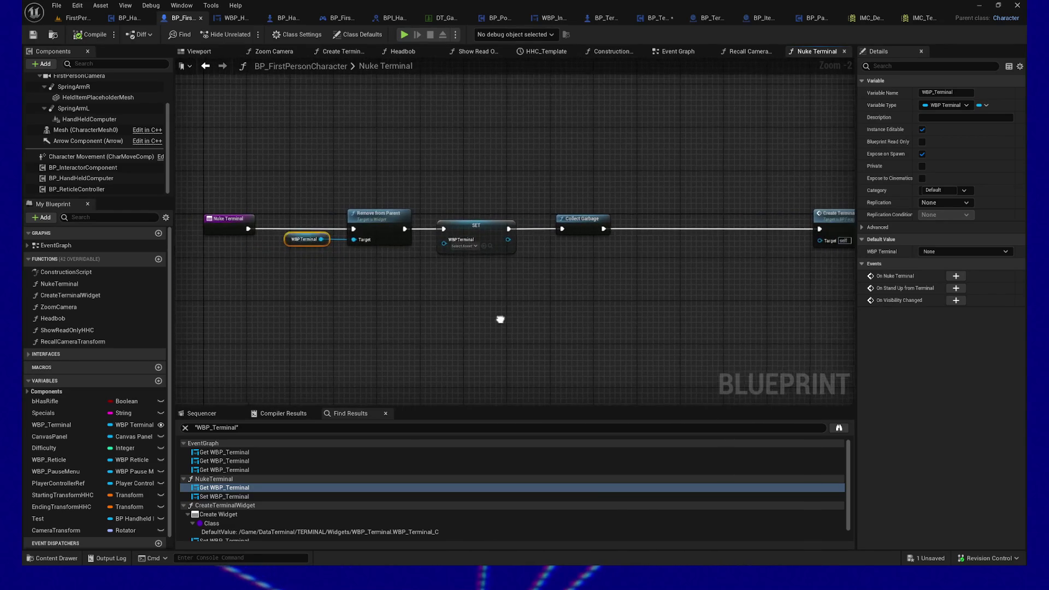
# Jump to the Set WBP_Terminal node and the Create WBP Terminal Widget node in CreateTerminalWidget
pyautogui.doubleClick(221, 496)
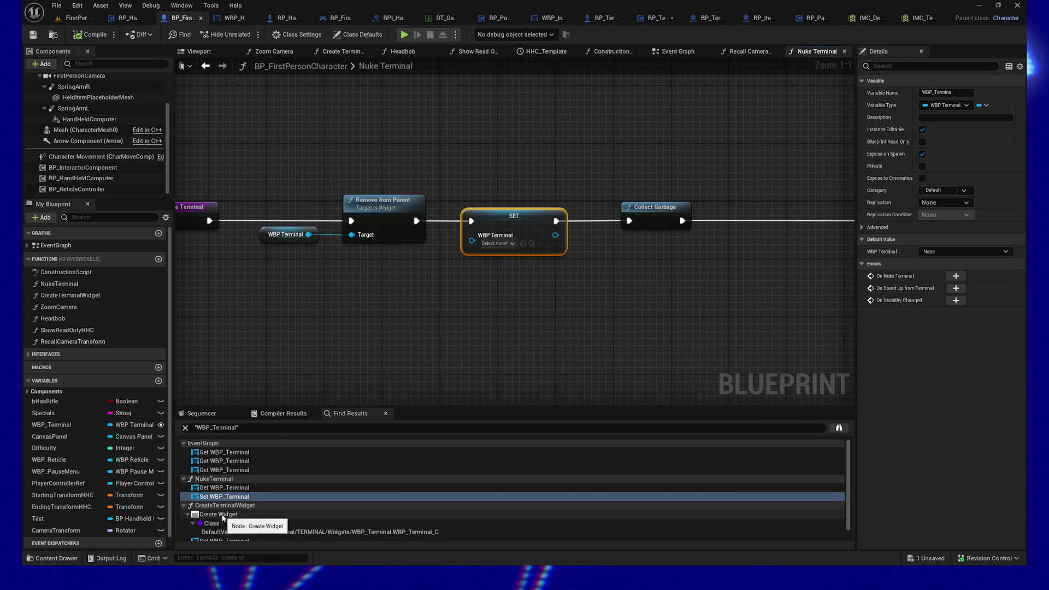
pyautogui.scroll(-1, 221, 500)
pyautogui.doubleClick(220, 502)
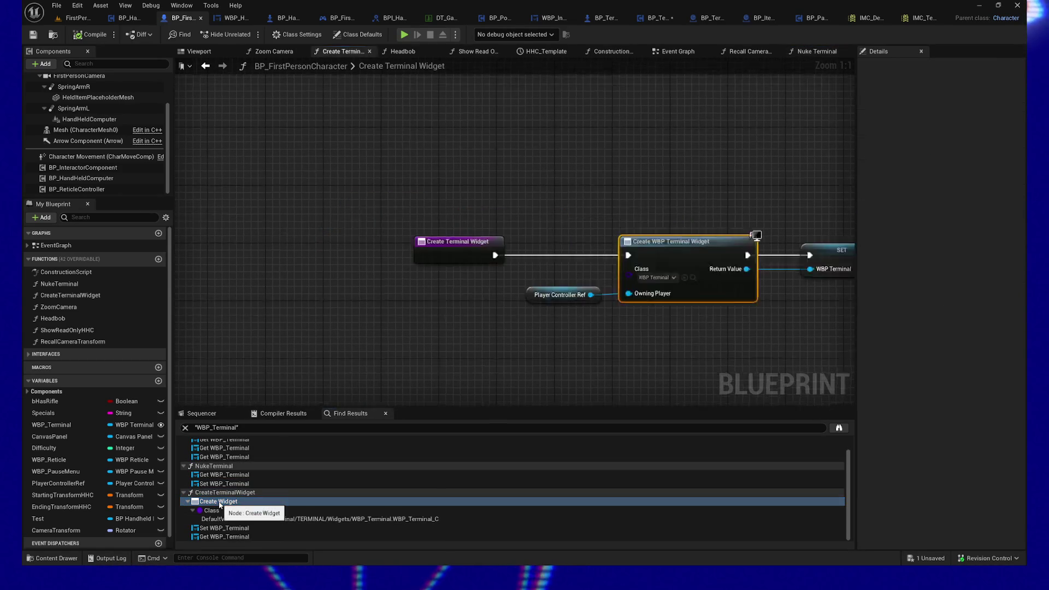
pyautogui.moveTo(602, 355); pyautogui.dragTo(581, 356)
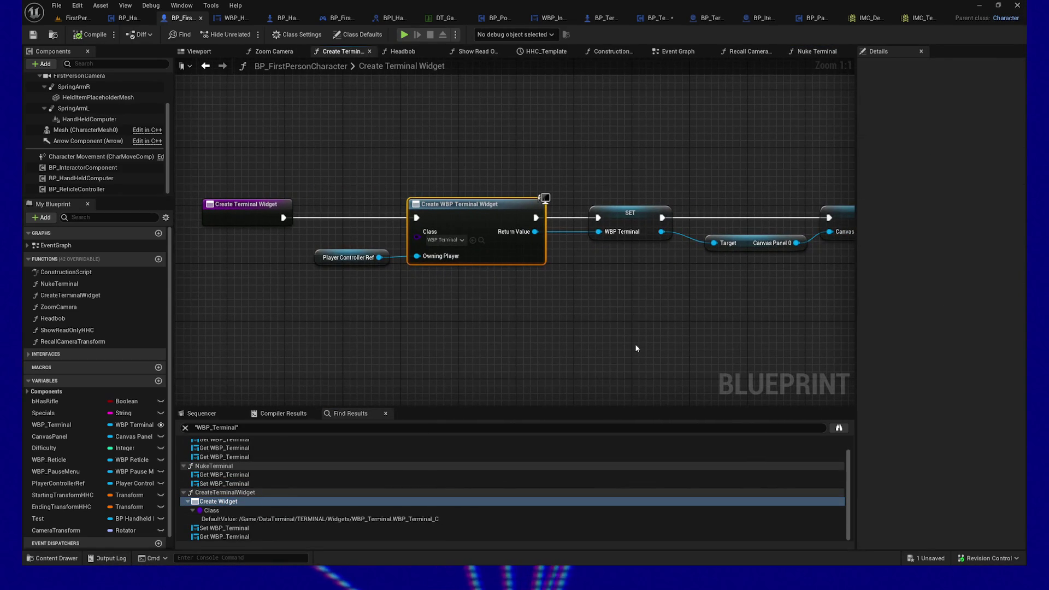
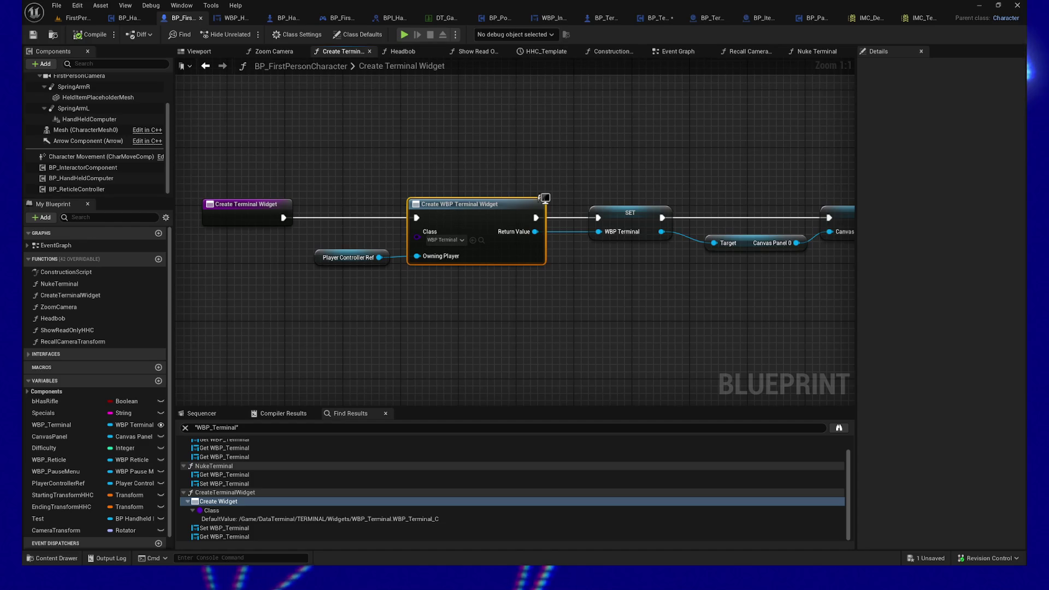
# Select the widget creation and SET nodes together in the graph
pyautogui.moveTo(504, 372)
pyautogui.mouseDown()
pyautogui.moveTo(463, 315)
pyautogui.moveTo(515, 356)
pyautogui.mouseUp()
pyautogui.moveTo(374, 149); pyautogui.dragTo(718, 345)
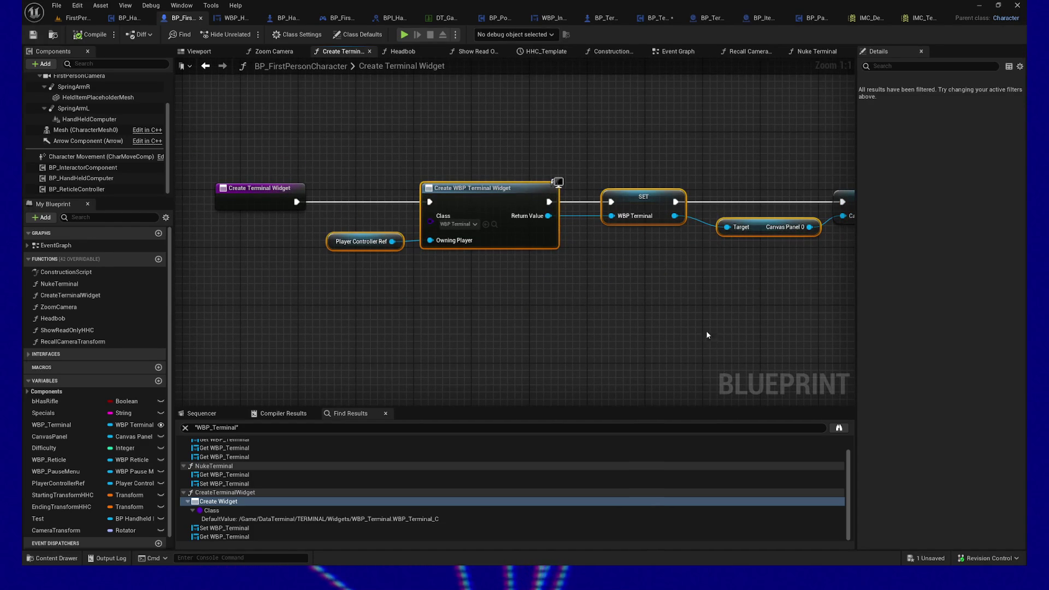
pyautogui.moveTo(671, 292); pyautogui.dragTo(615, 297)
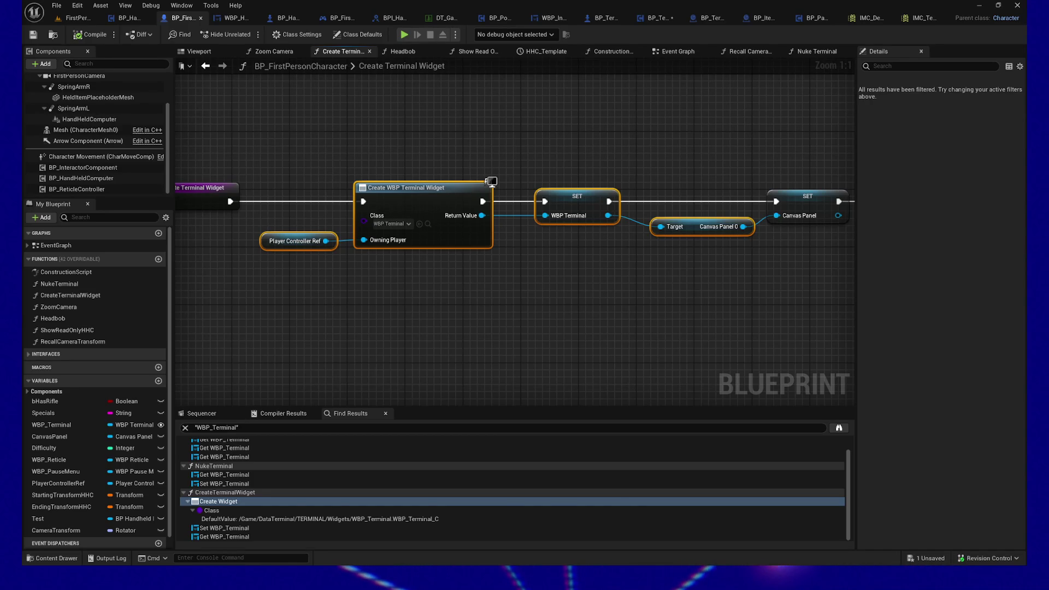
# Bring the Rushcremental Steam store browser window over the editor, filling the screen
pyautogui.hotkey('alt', 'Tab')
pyautogui.moveTo(703, 12)
pyautogui.mouseDown()
pyautogui.moveTo(517, 5)
pyautogui.moveTo(517, 13)
pyautogui.mouseUp()
pyautogui.scroll(3, 297, 253)
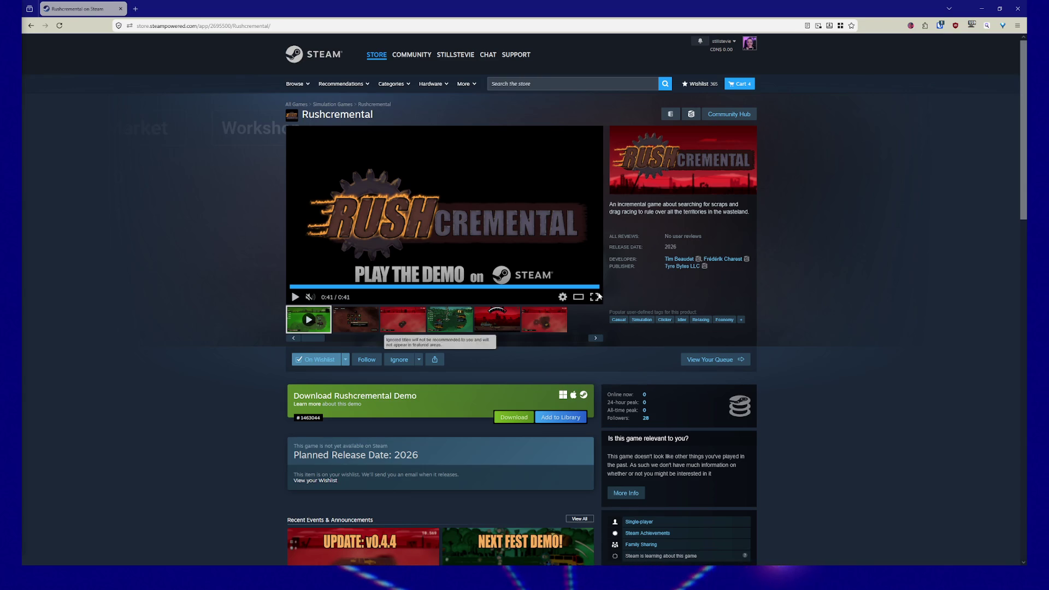
# Browse the Rushcremental screenshots, ending on the red speedometer racing one
pyautogui.click(364, 321)
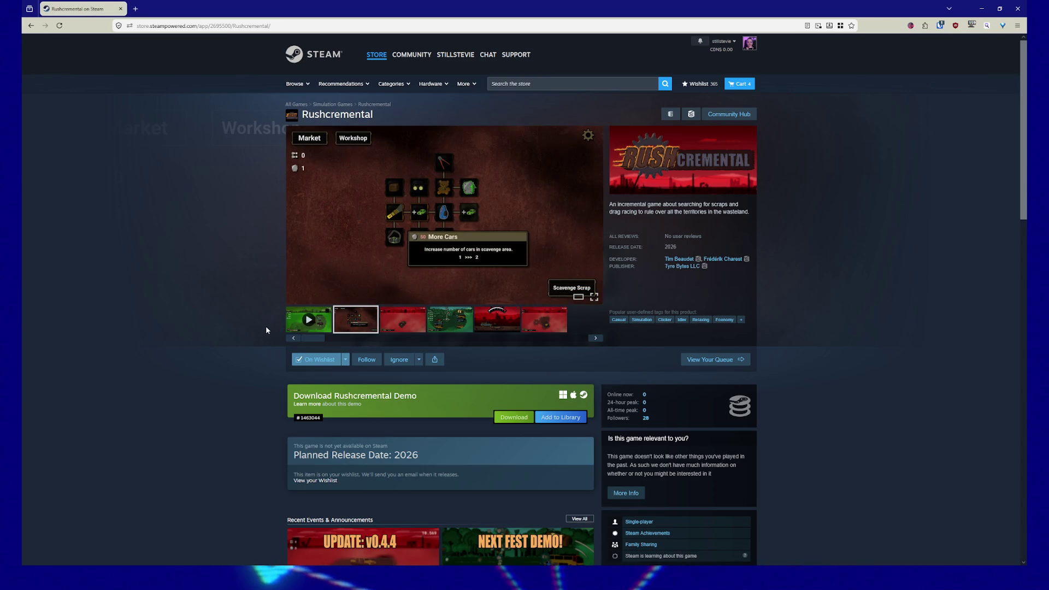
pyautogui.click(407, 319)
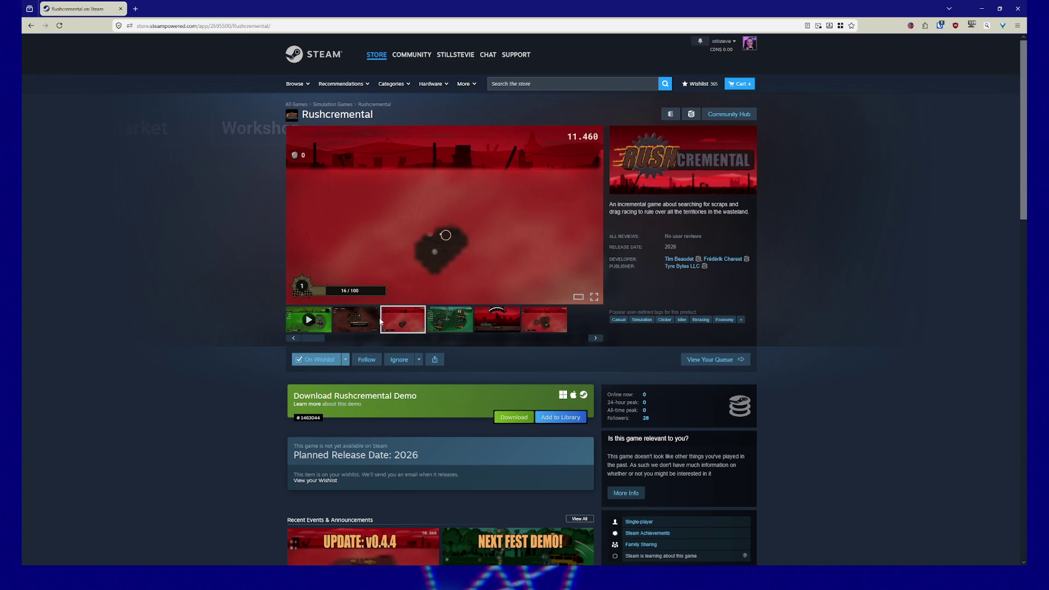
pyautogui.click(456, 321)
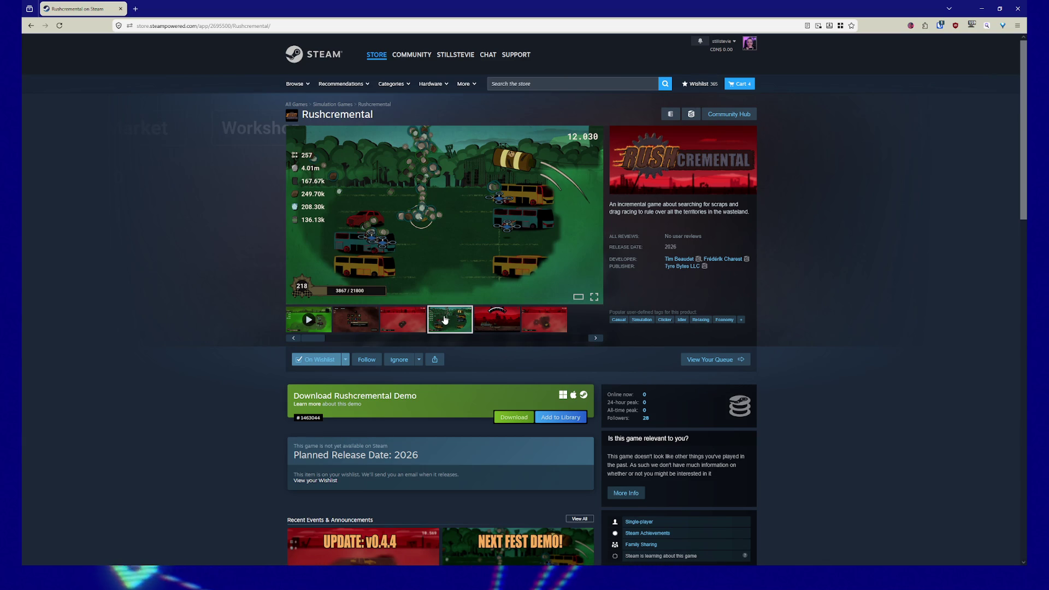
pyautogui.click(500, 326)
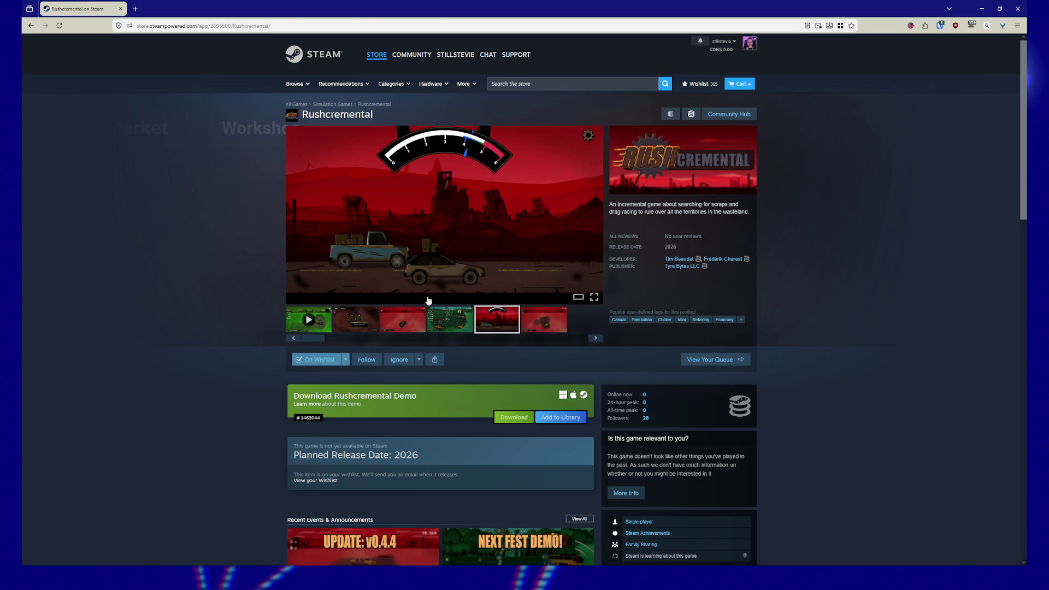
pyautogui.click(553, 326)
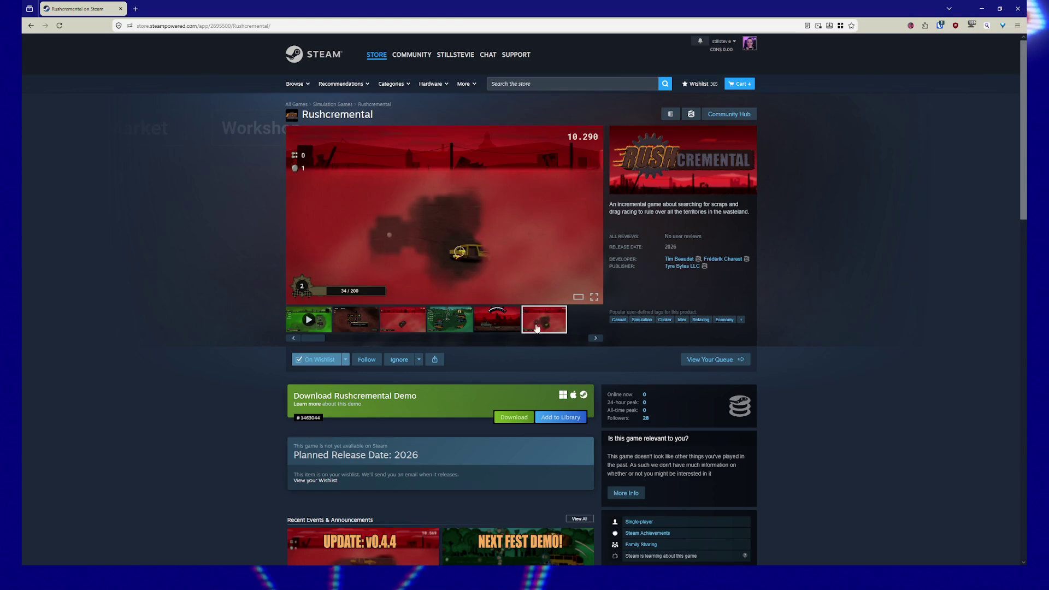
pyautogui.click(486, 318)
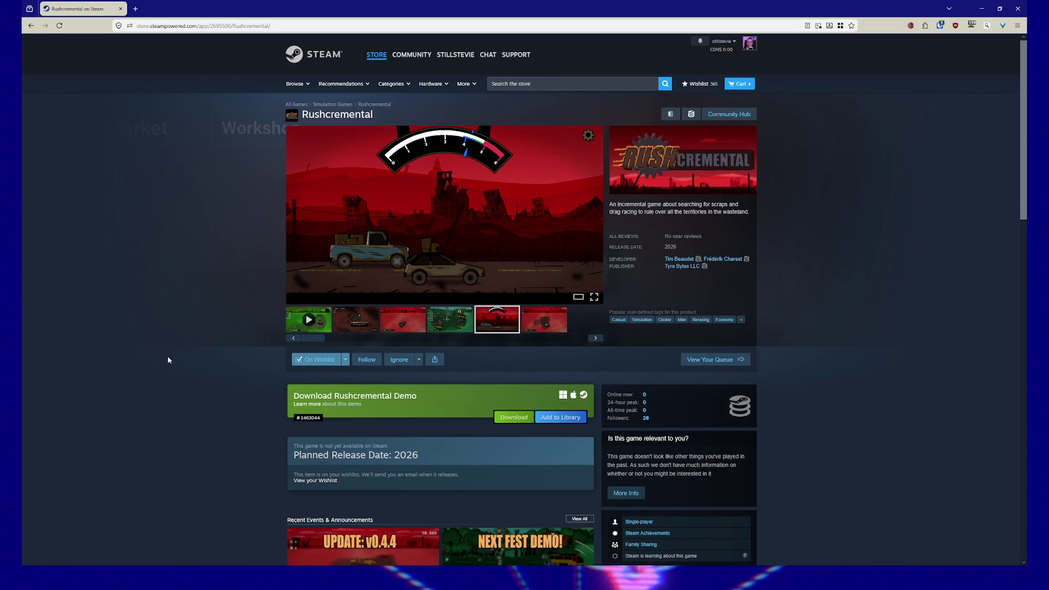
pyautogui.scroll(-1, 227, 328)
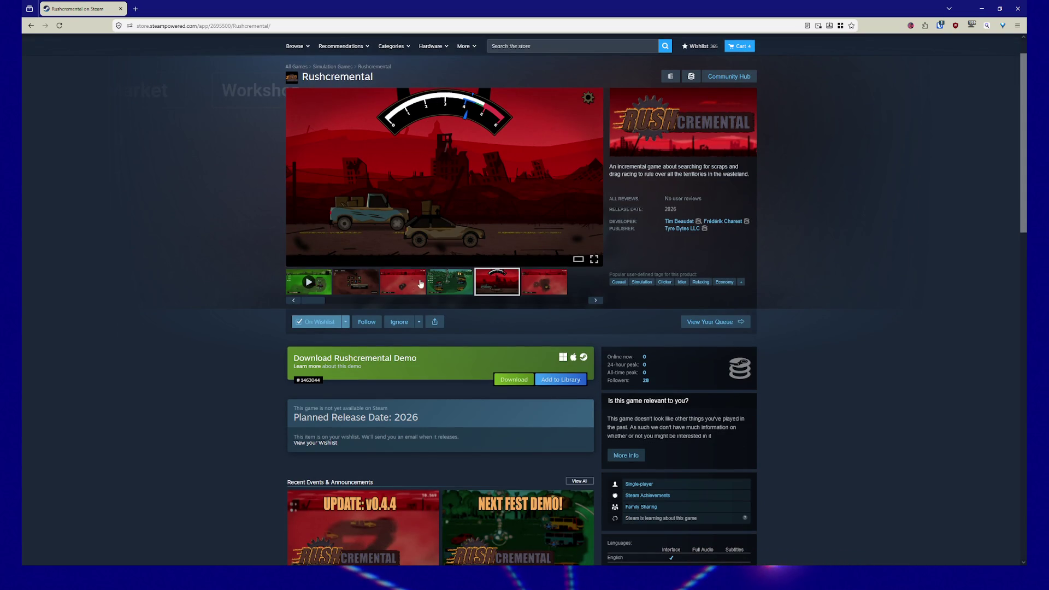
# Cycle through the Rushcremental screenshots again, ending on the red dust-cloud one
pyautogui.click(440, 288)
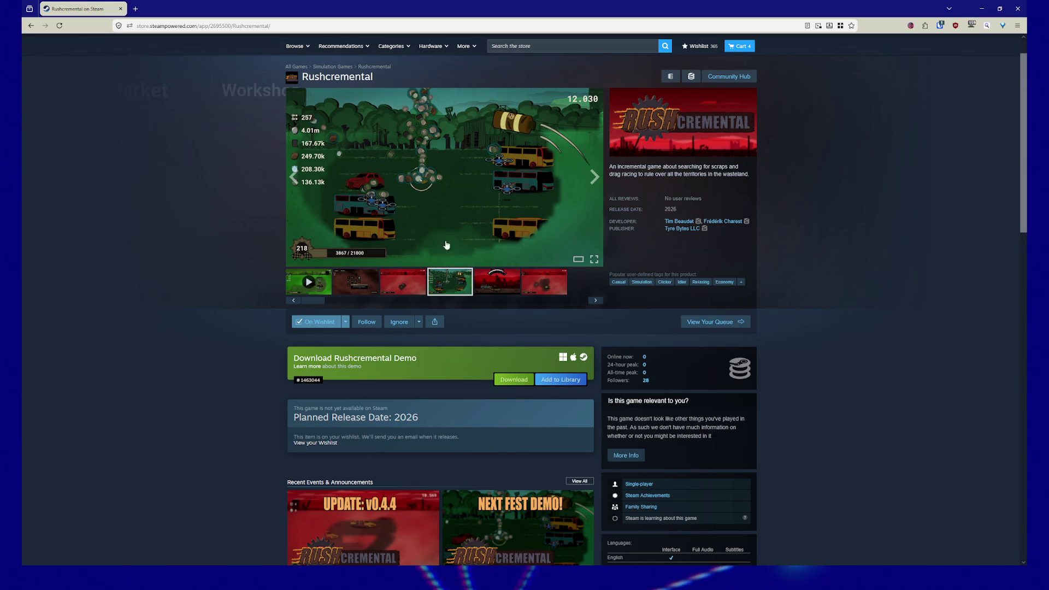
pyautogui.click(420, 281)
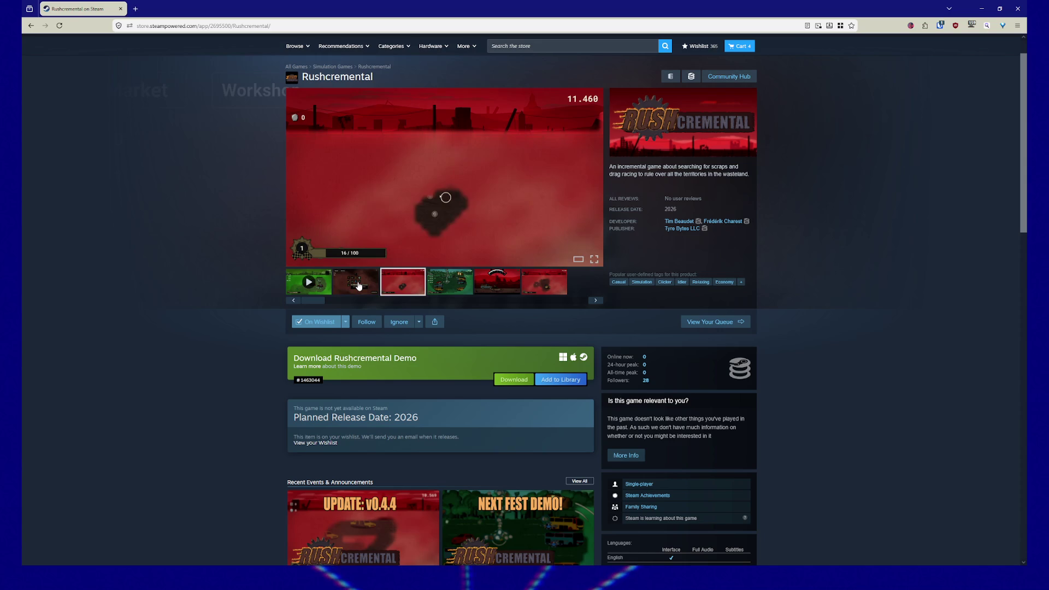
pyautogui.click(358, 285)
pyautogui.click(404, 287)
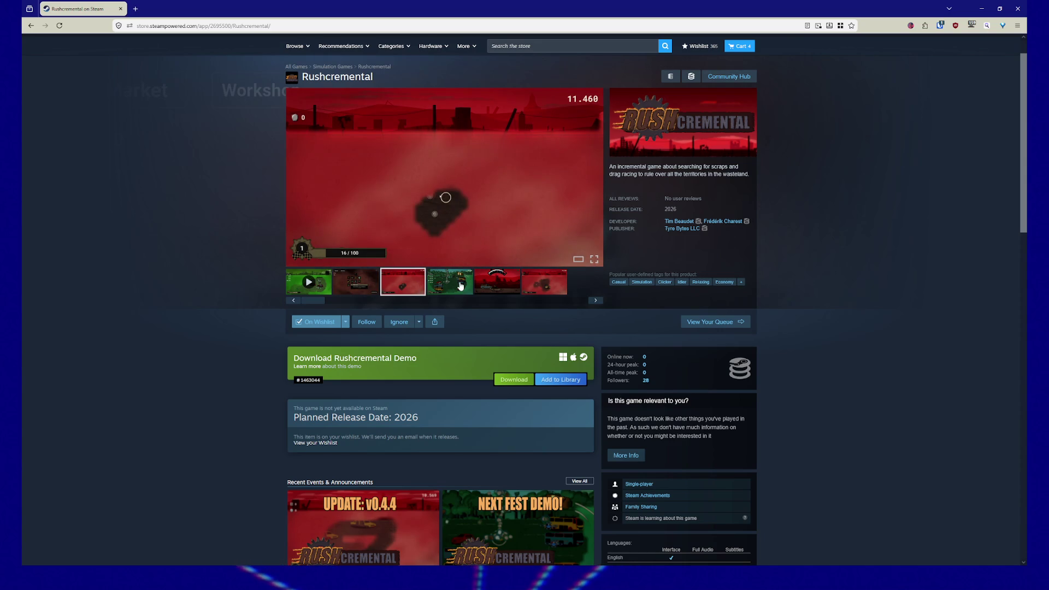
pyautogui.click(459, 286)
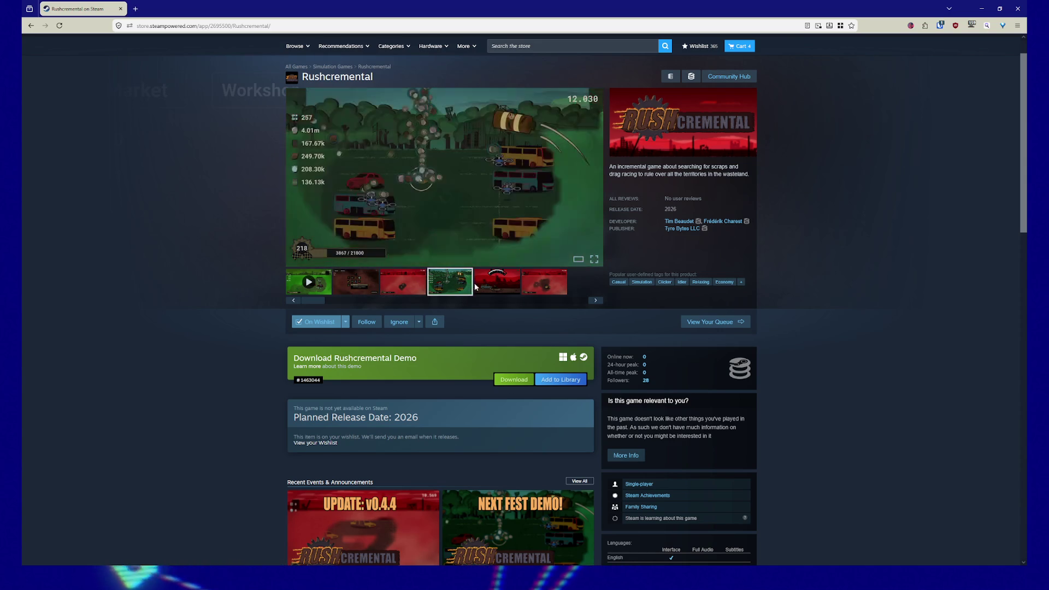
pyautogui.click(498, 286)
pyautogui.click(551, 290)
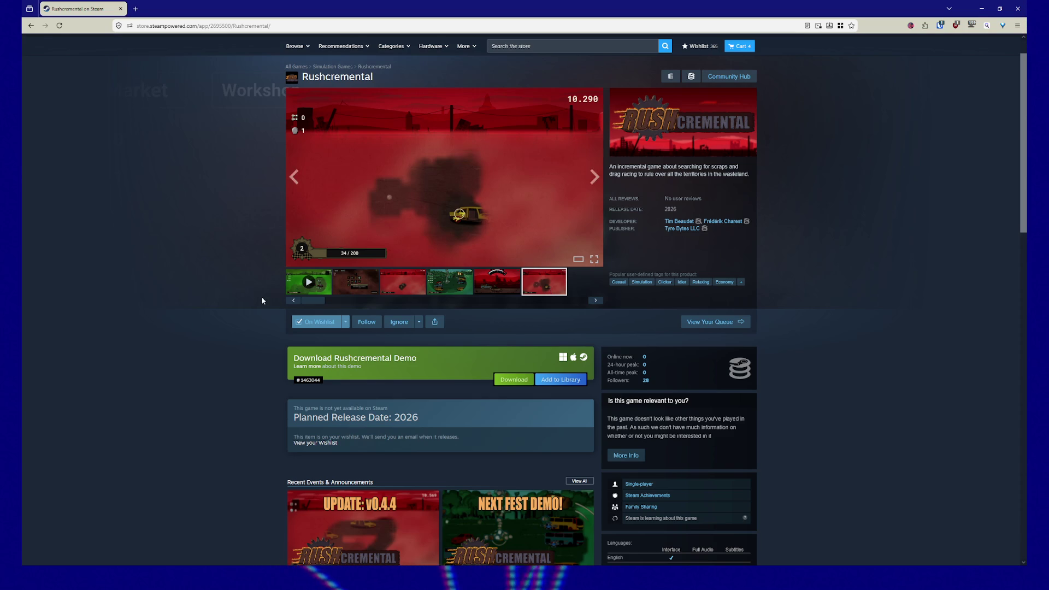
# Expand the full About This Game description, read it, and return toward the top
pyautogui.scroll(-10, 262, 297)
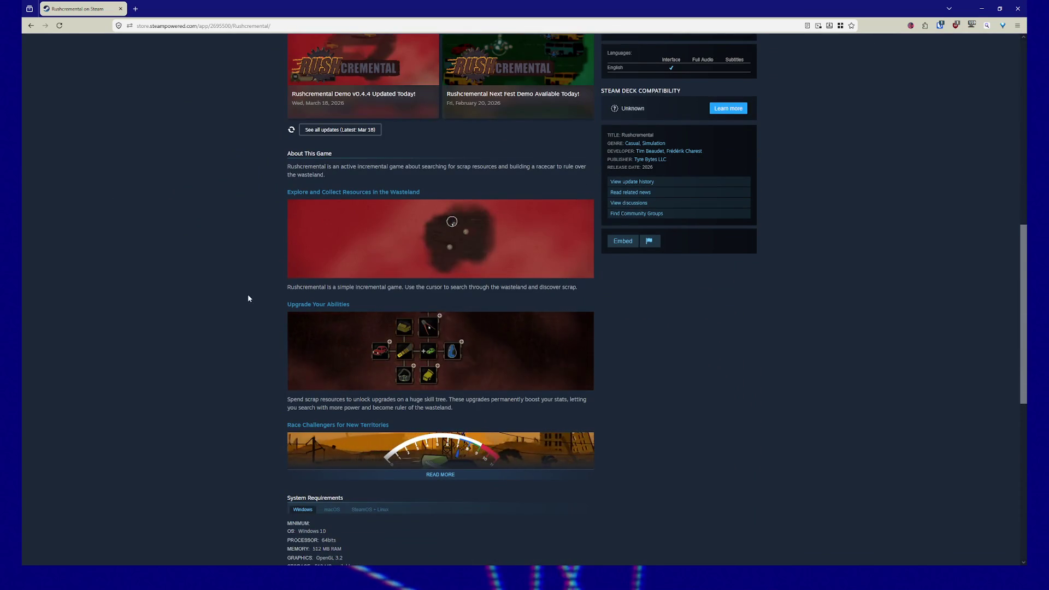
pyautogui.scroll(-2, 337, 329)
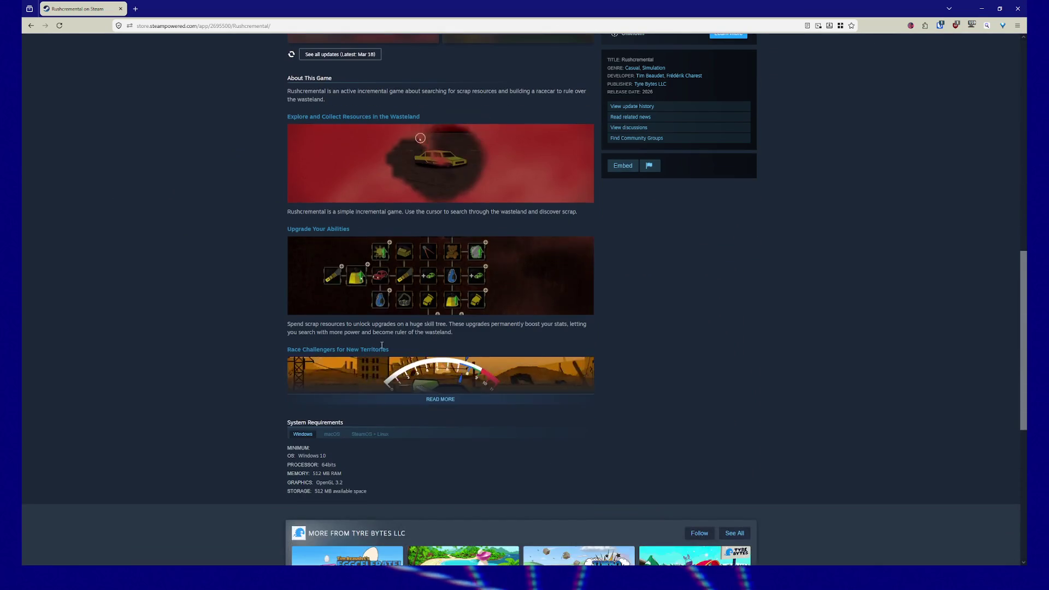
pyautogui.click(449, 400)
pyautogui.scroll(-3, 201, 343)
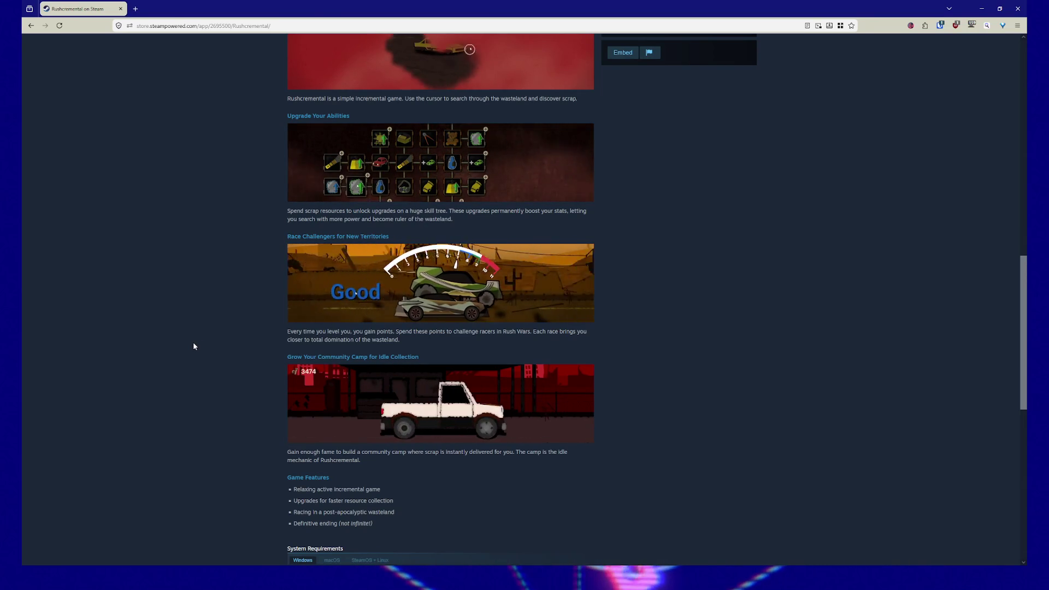
pyautogui.scroll(-2, 194, 343)
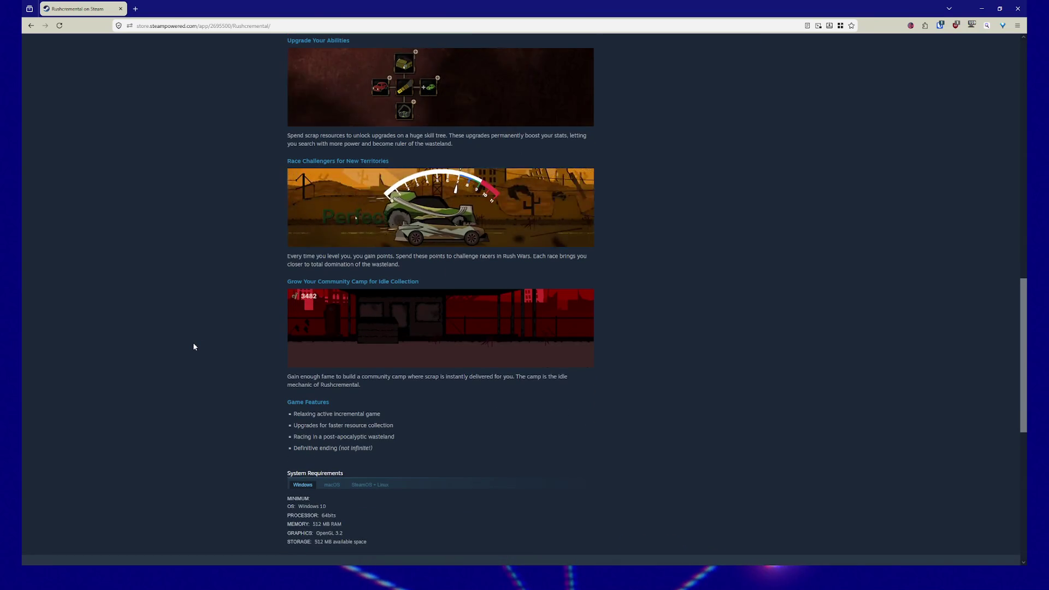
pyautogui.scroll(-1, 193, 346)
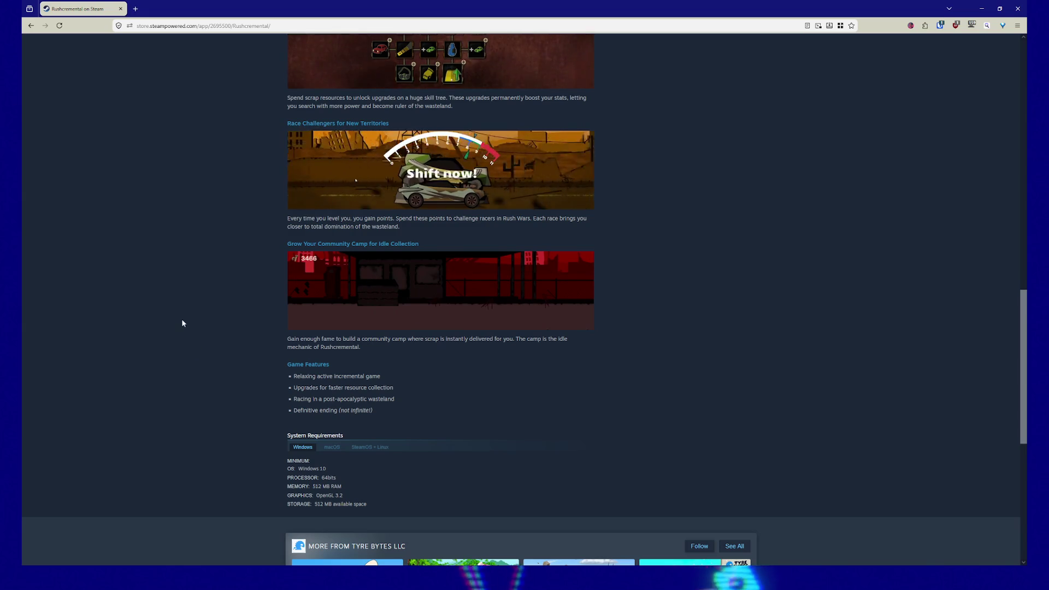
pyautogui.scroll(10, 183, 323)
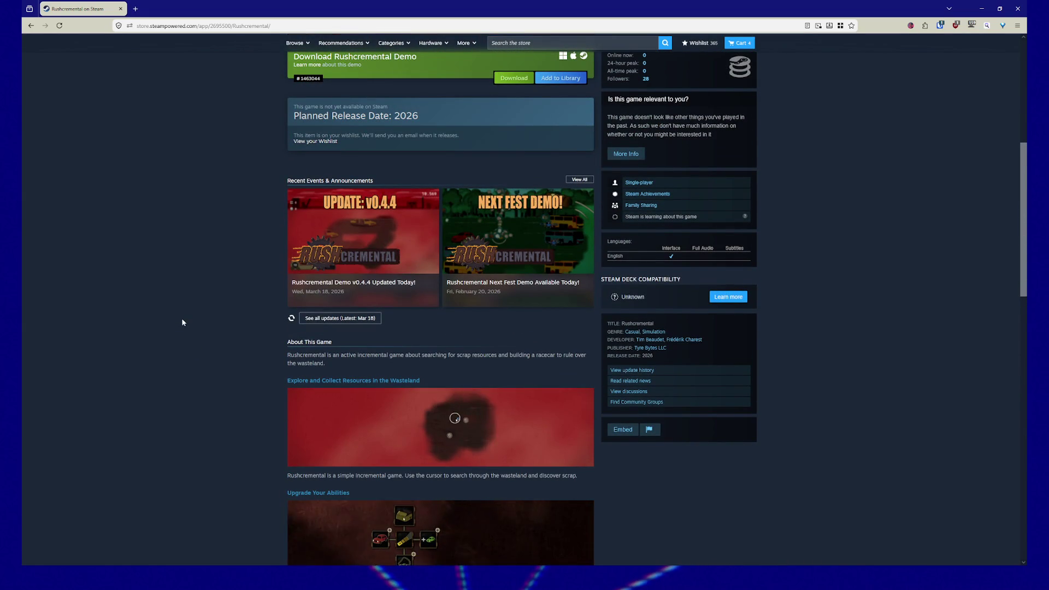
pyautogui.scroll(6, 182, 322)
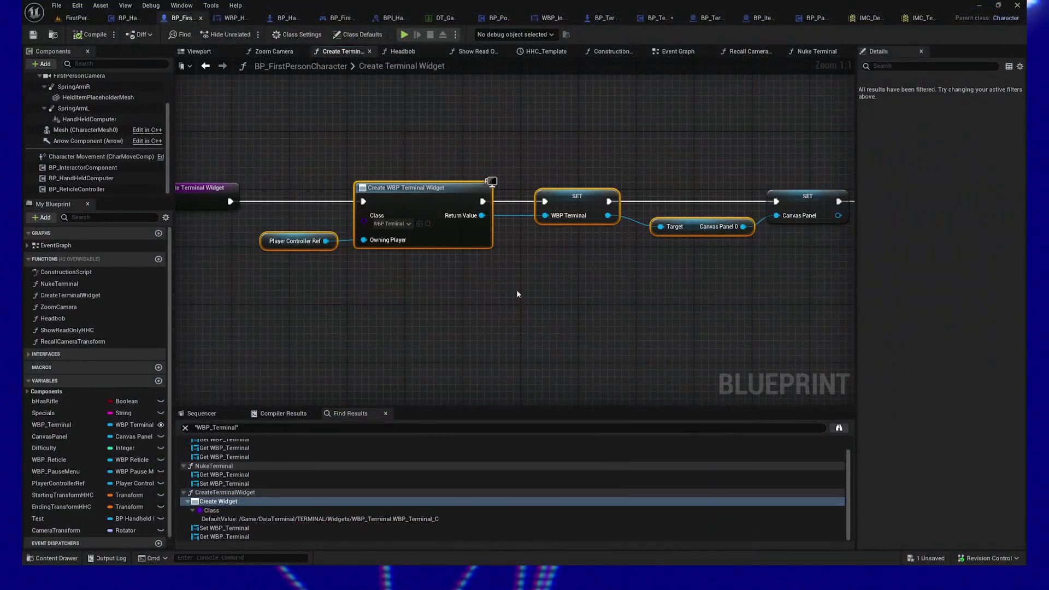
# Find references to CreateTerminalWidget by name and jump to its Event Graph call
pyautogui.moveTo(517, 306)
pyautogui.mouseDown()
pyautogui.moveTo(477, 307)
pyautogui.moveTo(612, 256)
pyautogui.moveTo(561, 280)
pyautogui.mouseUp()
pyautogui.moveTo(290, 130); pyautogui.dragTo(780, 318)
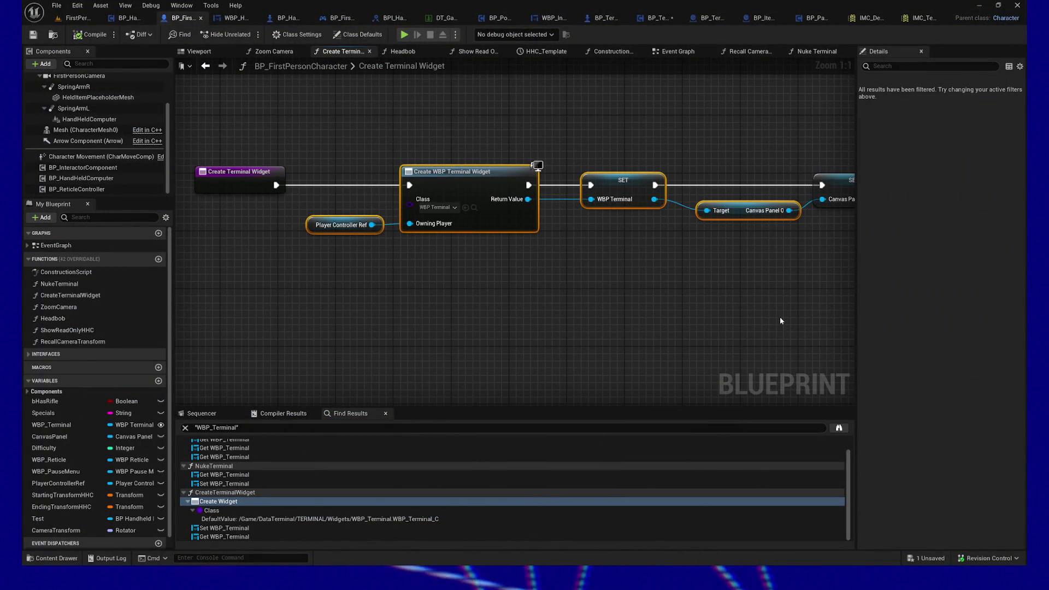
pyautogui.click(226, 178)
pyautogui.rightClick(226, 178)
pyautogui.moveTo(273, 276)
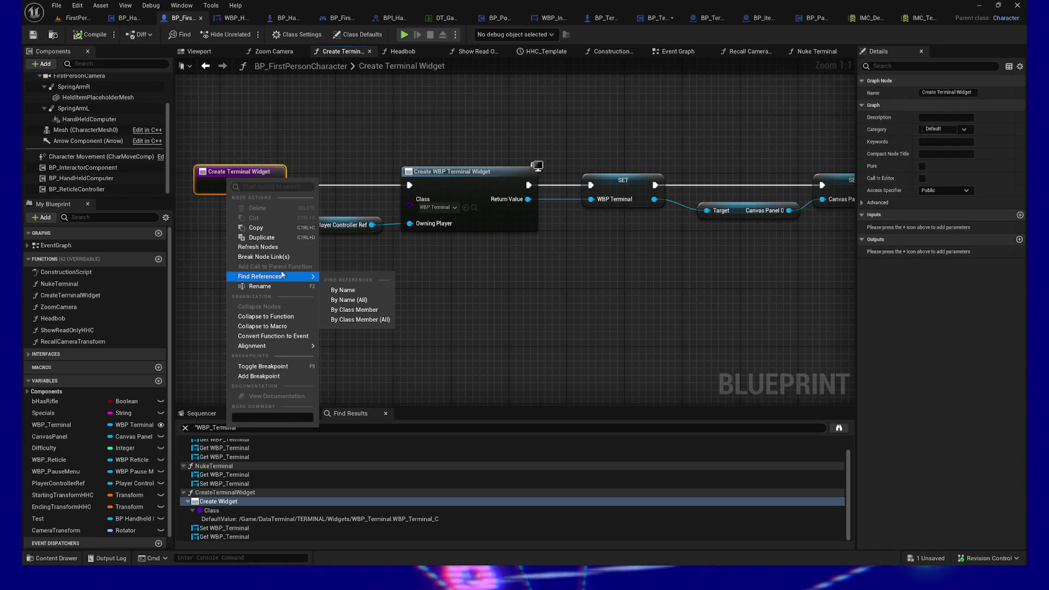
pyautogui.click(352, 294)
pyautogui.doubleClick(254, 452)
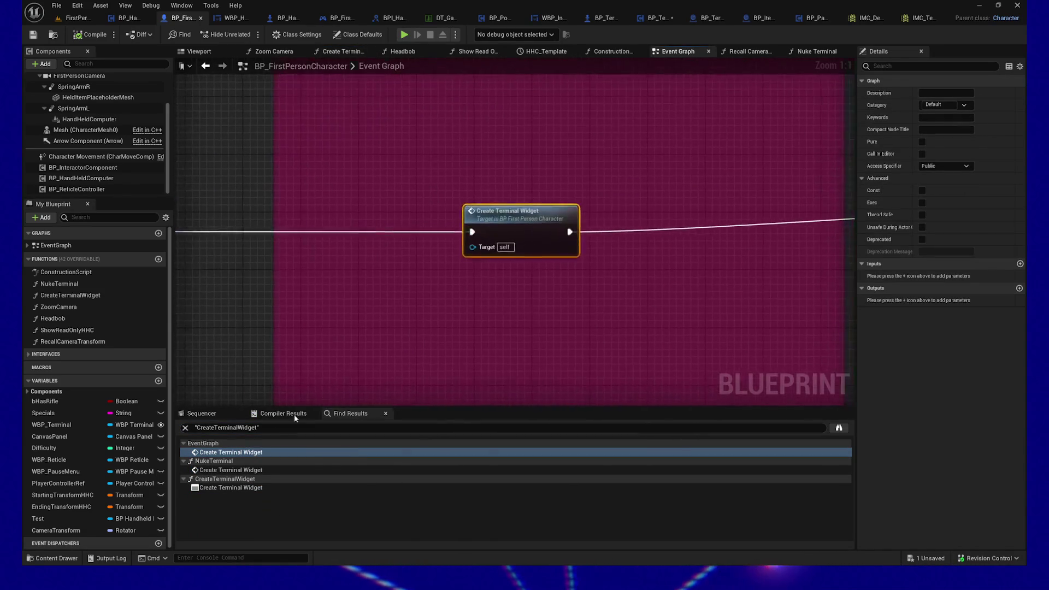
pyautogui.scroll(-2, 577, 297)
pyautogui.moveTo(583, 300)
pyautogui.mouseDown()
pyautogui.moveTo(750, 285)
pyautogui.moveTo(531, 293)
pyautogui.moveTo(775, 293)
pyautogui.moveTo(346, 288)
pyautogui.moveTo(374, 295)
pyautogui.moveTo(180, 306)
pyautogui.moveTo(430, 246)
pyautogui.moveTo(267, 250)
pyautogui.moveTo(482, 257)
pyautogui.mouseUp()
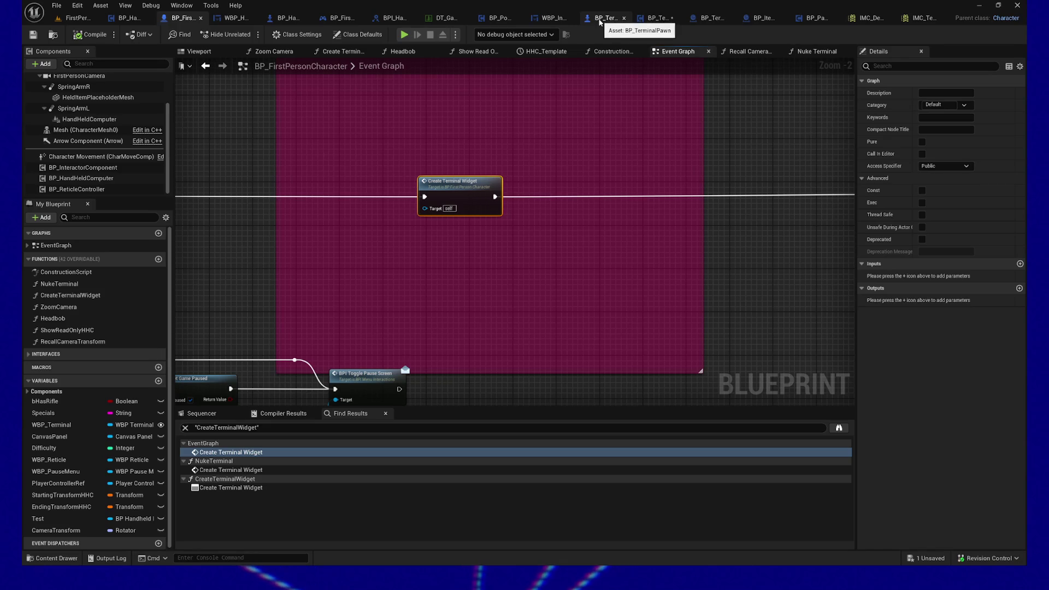
# Switch to BP_TerminalPawn and view its Construction Script graph
pyautogui.click(599, 22)
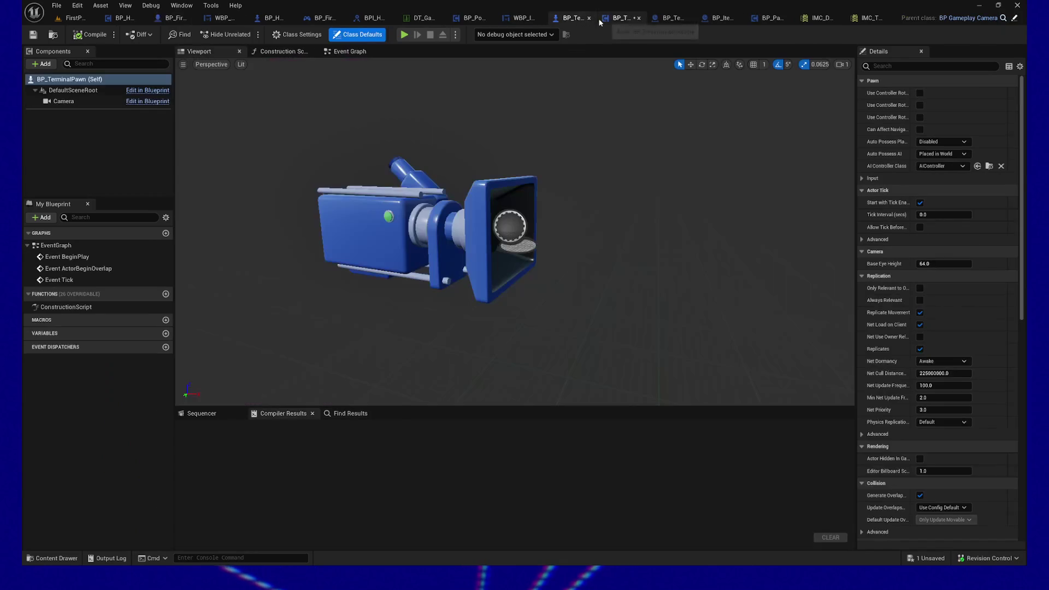
pyautogui.click(280, 52)
pyautogui.moveTo(486, 171); pyautogui.dragTo(362, 143)
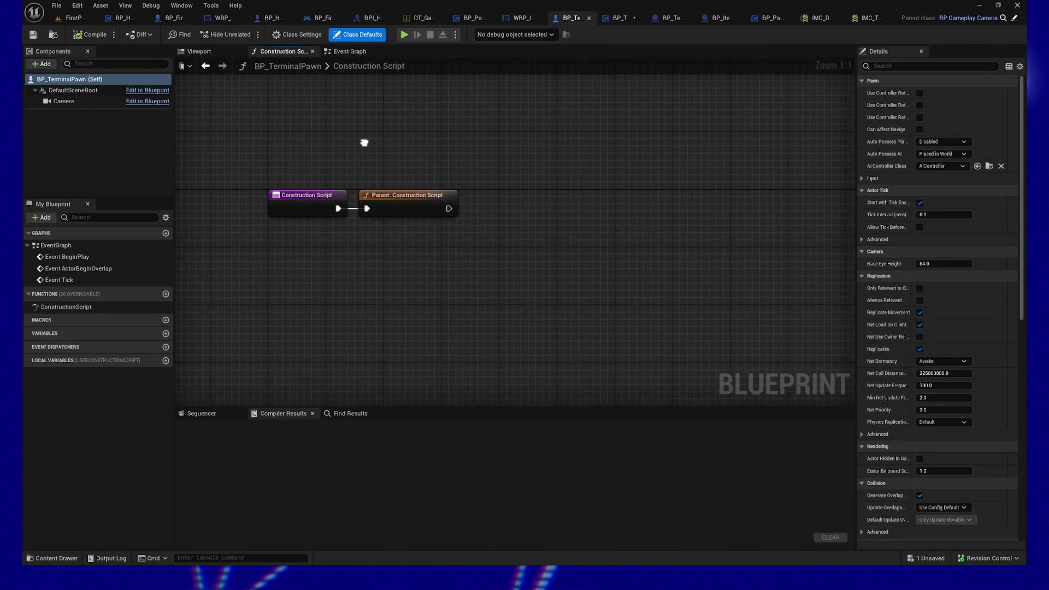
pyautogui.moveTo(512, 116); pyautogui.dragTo(489, 116)
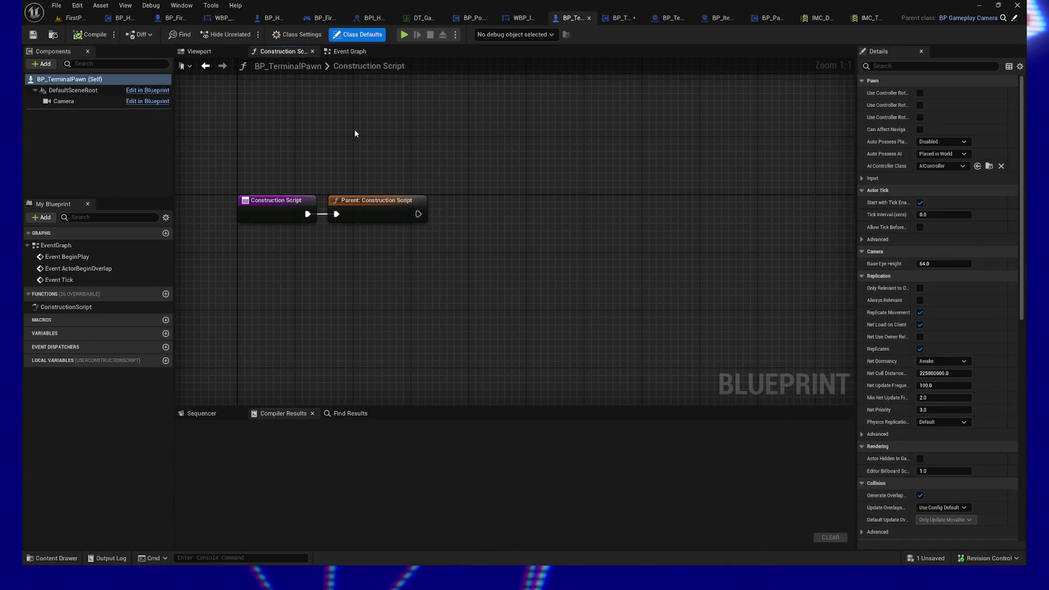